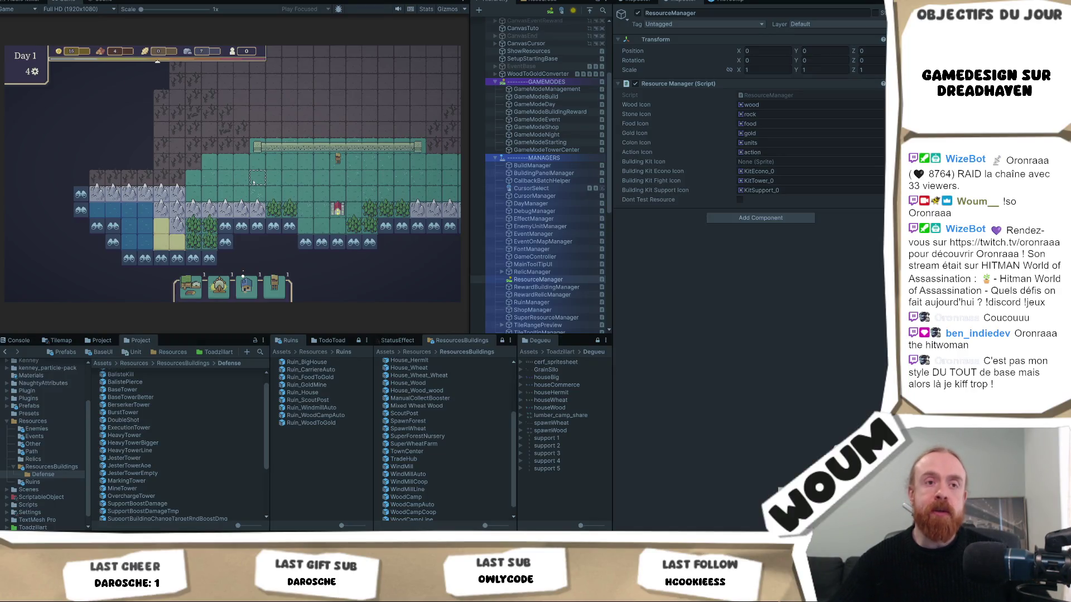
Survey the fog around the base and reveal four discoverable tiles for wood, gold, mountains and forest
{"action": "mouse_move", "coordinate": [240, 228]}
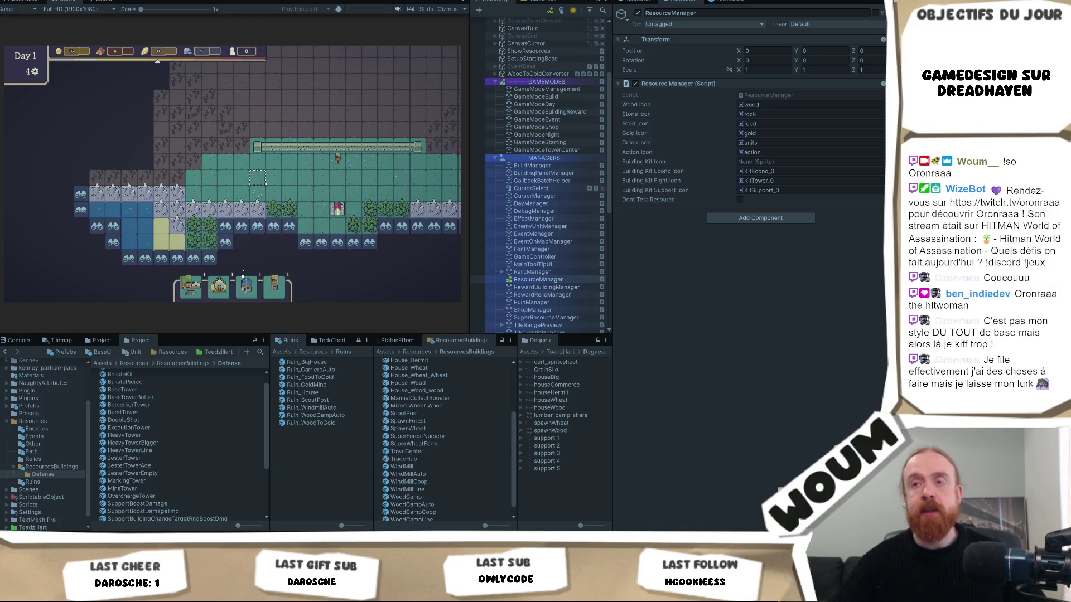
{"action": "left_click_drag", "start_coordinate": [240, 229], "coordinate": [230, 205]}
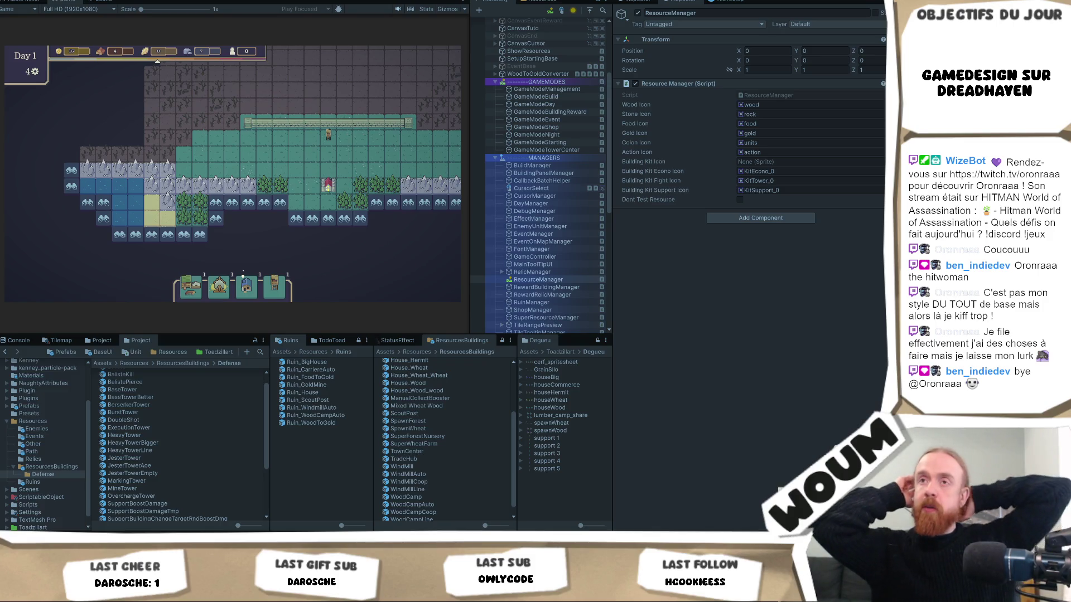
{"action": "left_click_drag", "start_coordinate": [419, 96], "coordinate": [238, 237]}
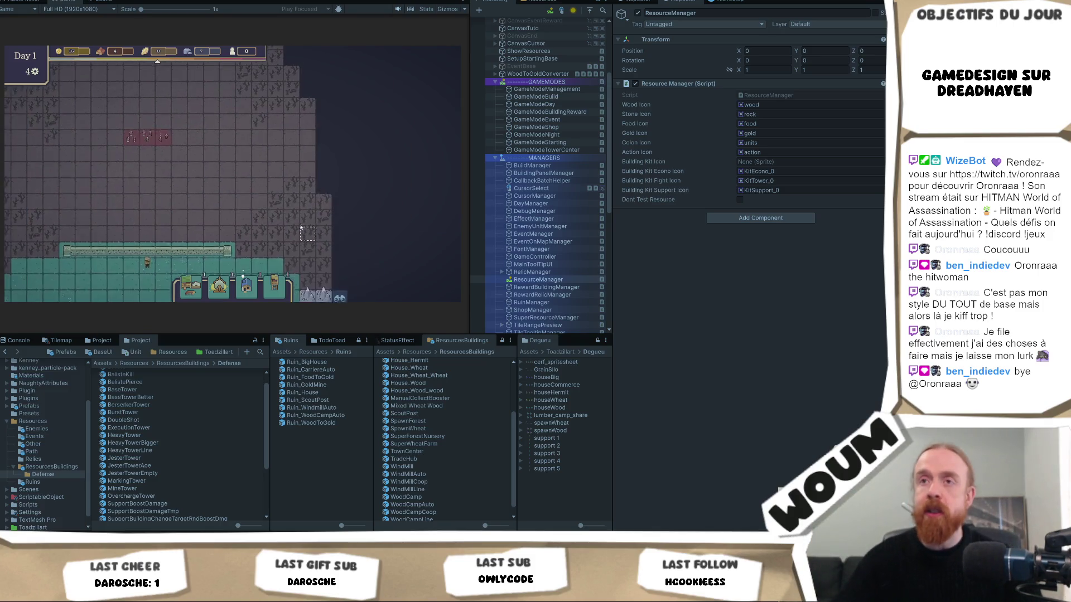
{"action": "key", "text": "a"}
{"action": "key", "text": "s"}
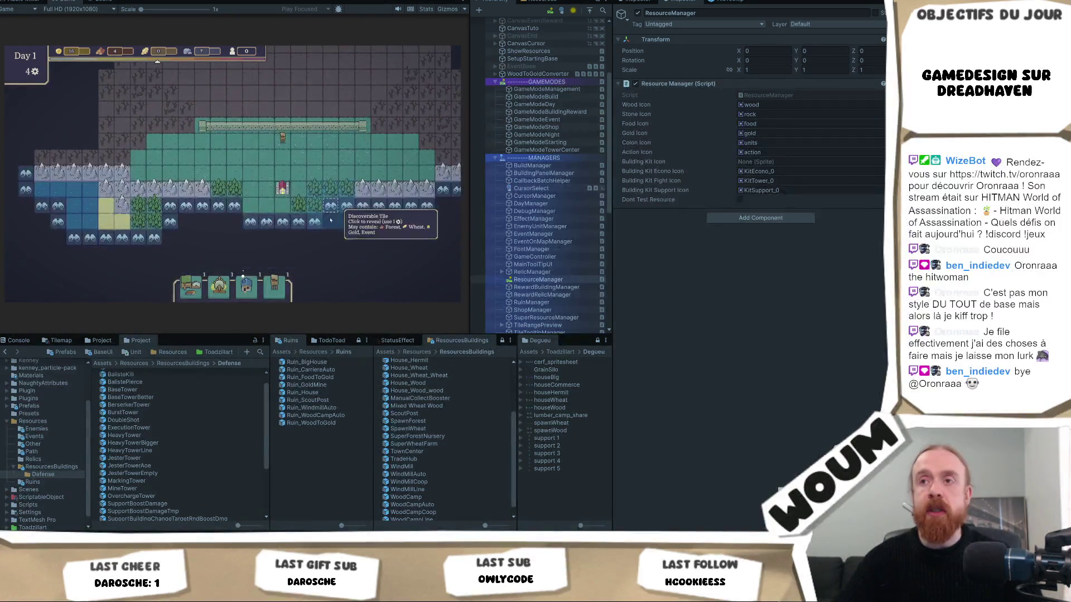
{"action": "left_click", "coordinate": [323, 227]}
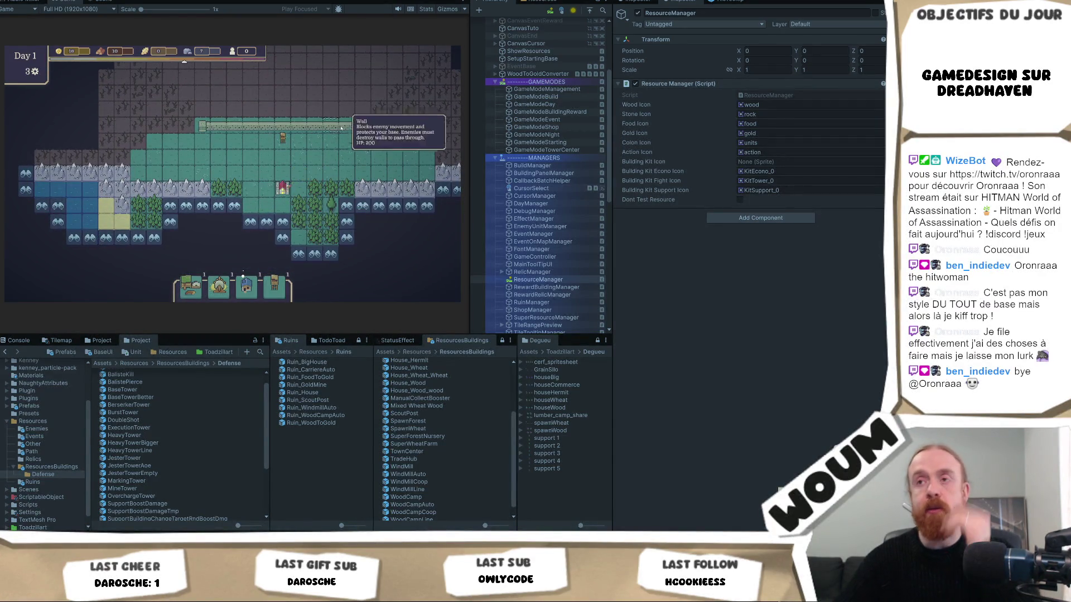
{"action": "left_click", "coordinate": [357, 233]}
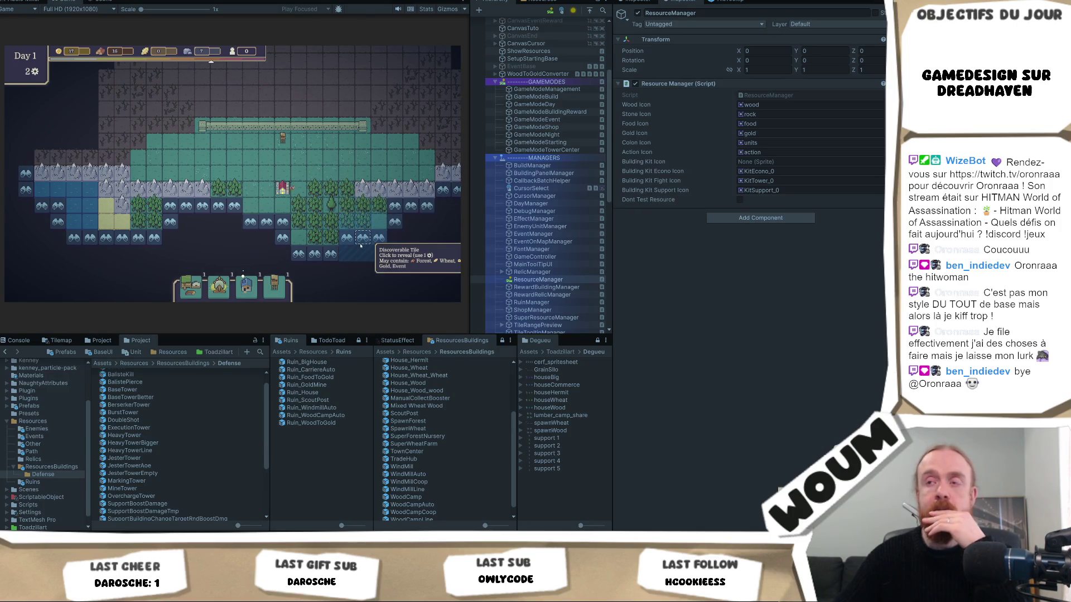
{"action": "left_click", "coordinate": [361, 242]}
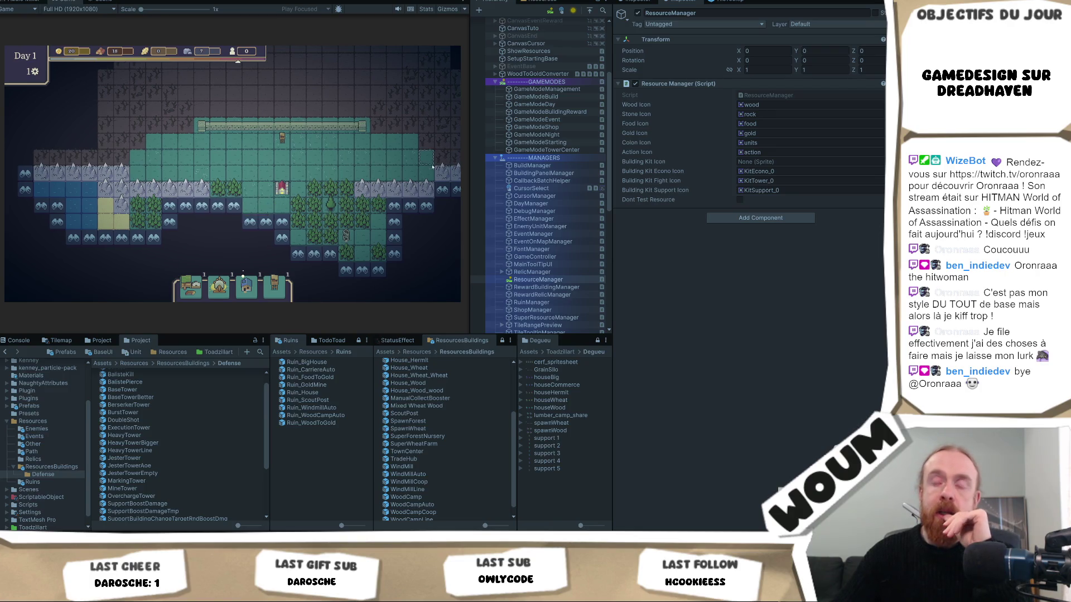
{"action": "key", "text": "d"}
{"action": "left_click", "coordinate": [296, 177]}
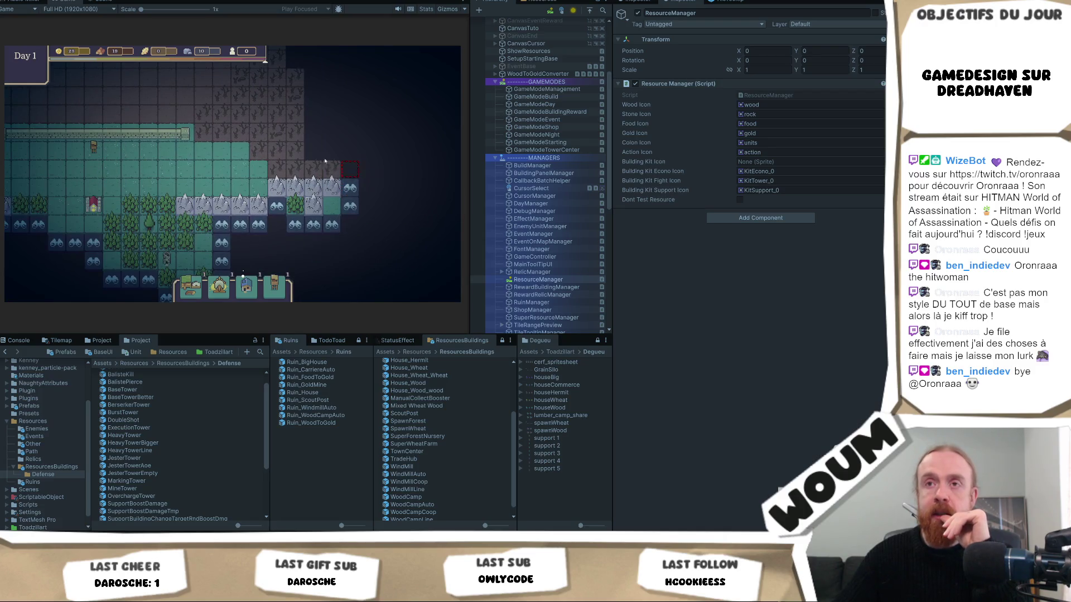
Return to the base and end the day to advance to Day 2
{"action": "key", "text": "w"}
{"action": "key", "text": "a"}
{"action": "left_click", "coordinate": [232, 227]}
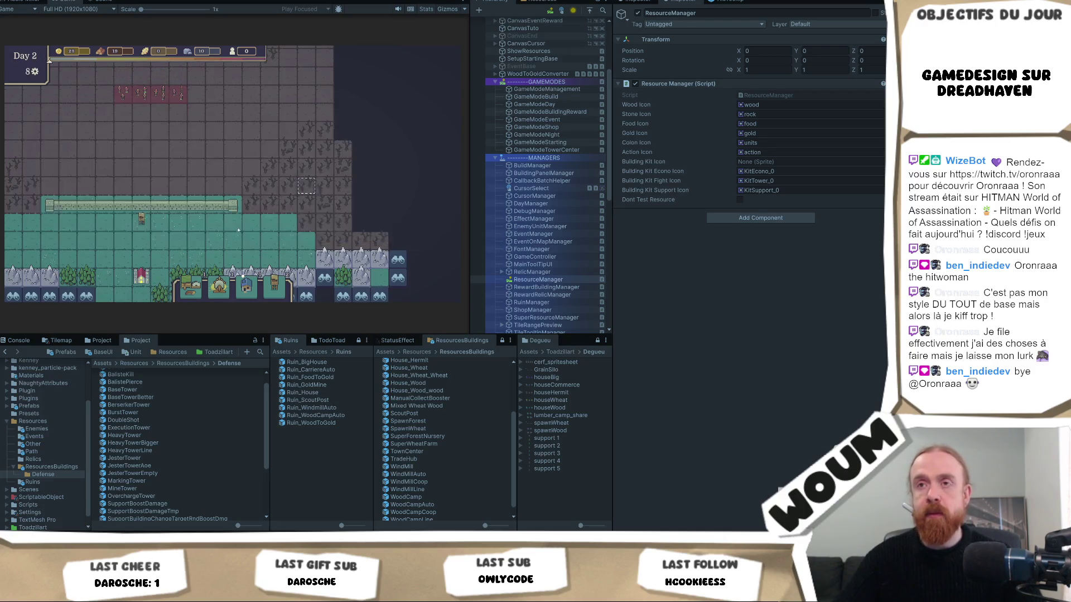
{"action": "left_click", "coordinate": [334, 227]}
Reveal the discoverable tiles to the right of the mountains
{"action": "key", "text": "d"}
{"action": "key", "text": "s"}
{"action": "left_click", "coordinate": [243, 181]}
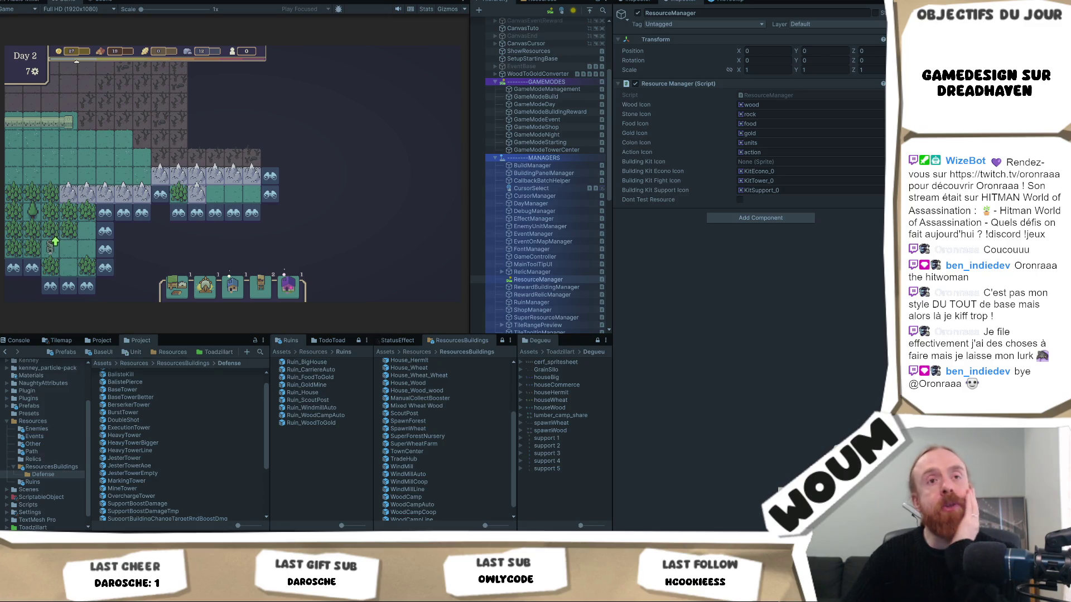
{"action": "scroll", "coordinate": [234, 172], "scroll_direction": "up", "scroll_amount": 2}
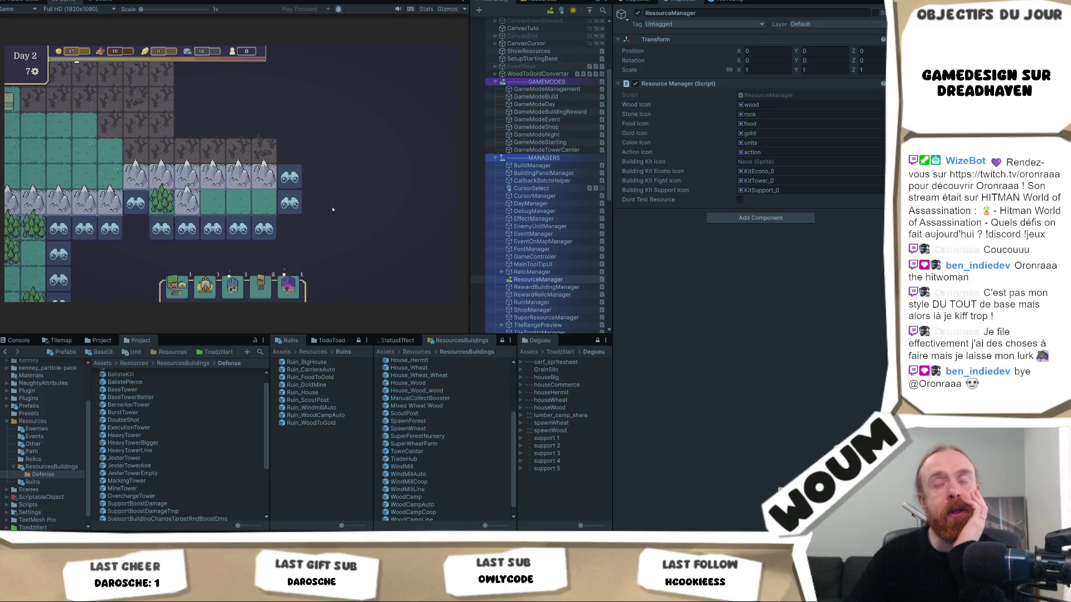
{"action": "scroll", "coordinate": [463, 223], "scroll_direction": "down", "scroll_amount": 3}
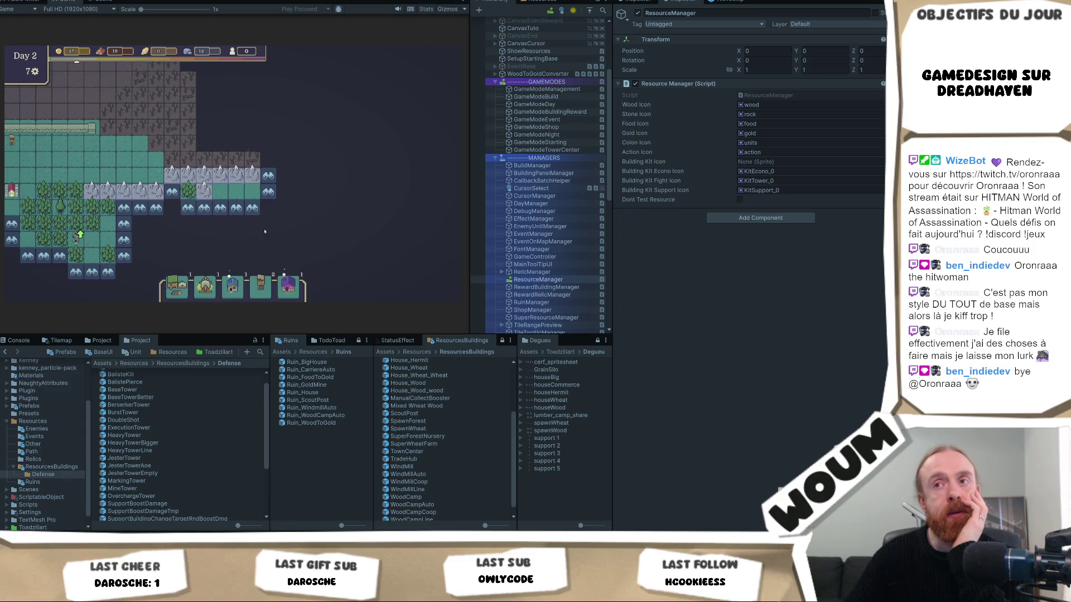
{"action": "mouse_move", "coordinate": [253, 207]}
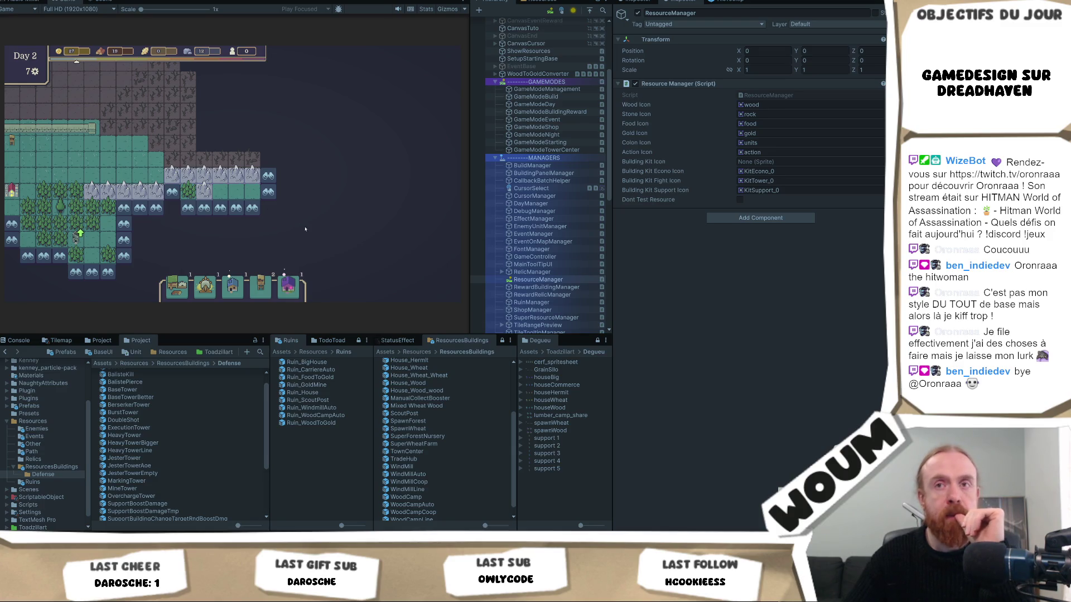
Explore the tile right of the mountain ridge, then the next tile to expand the map rightward
{"action": "left_click", "coordinate": [281, 210]}
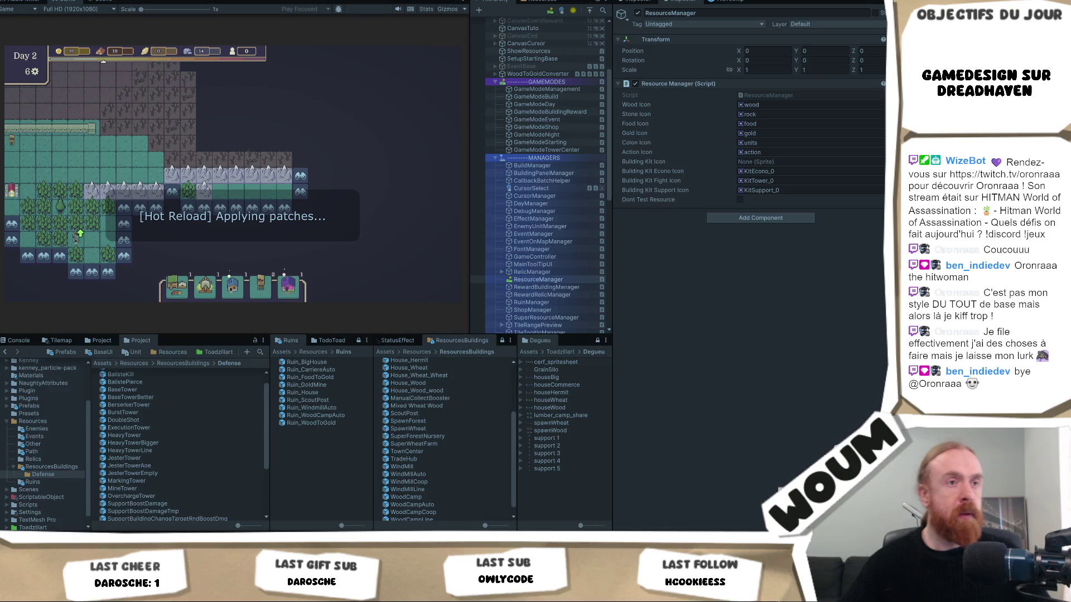
{"action": "left_click", "coordinate": [300, 191]}
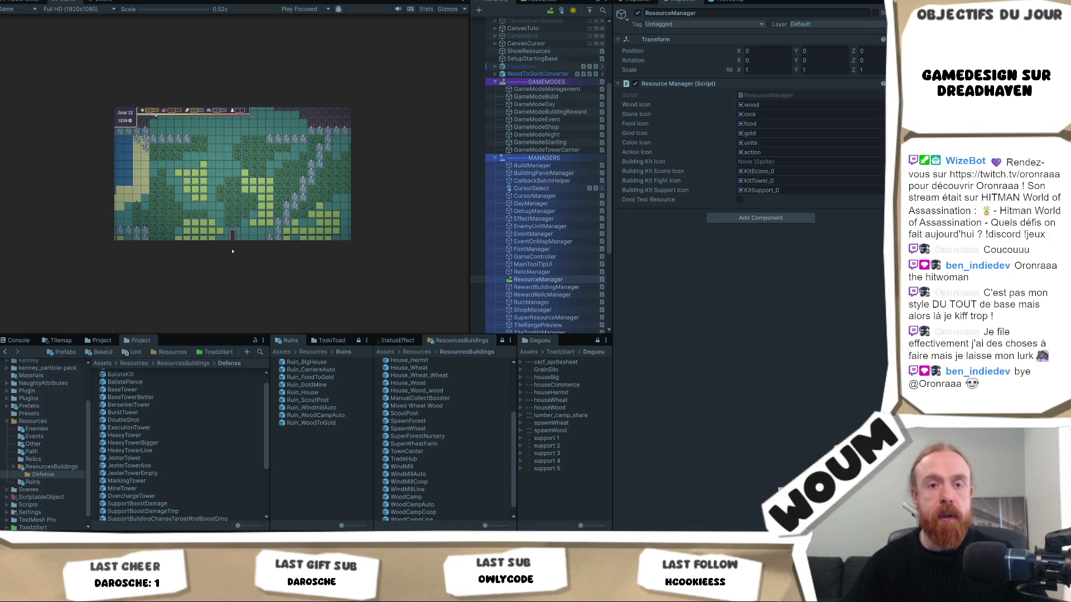
Restart Play mode so the game begins again at Day 1, then switch to the code editor
{"action": "key", "text": "ctrl+p"}
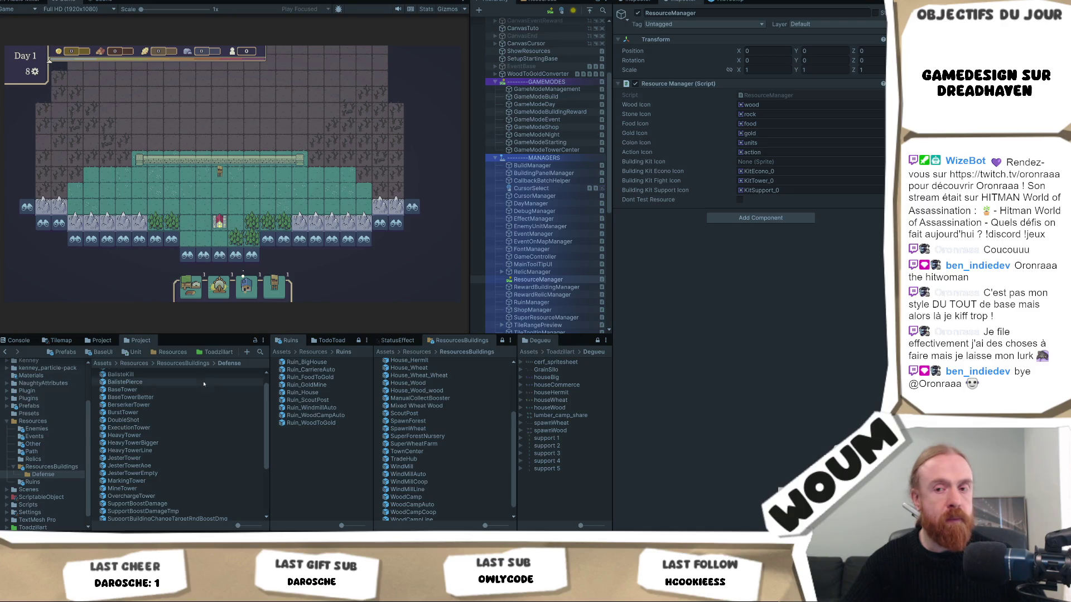
{"action": "key", "text": "alt+Tab"}
Open GameTile.cs and locate the discoverable check on line 605
{"action": "left_click", "coordinate": [166, 282]}
{"action": "left_click", "coordinate": [422, 5]}
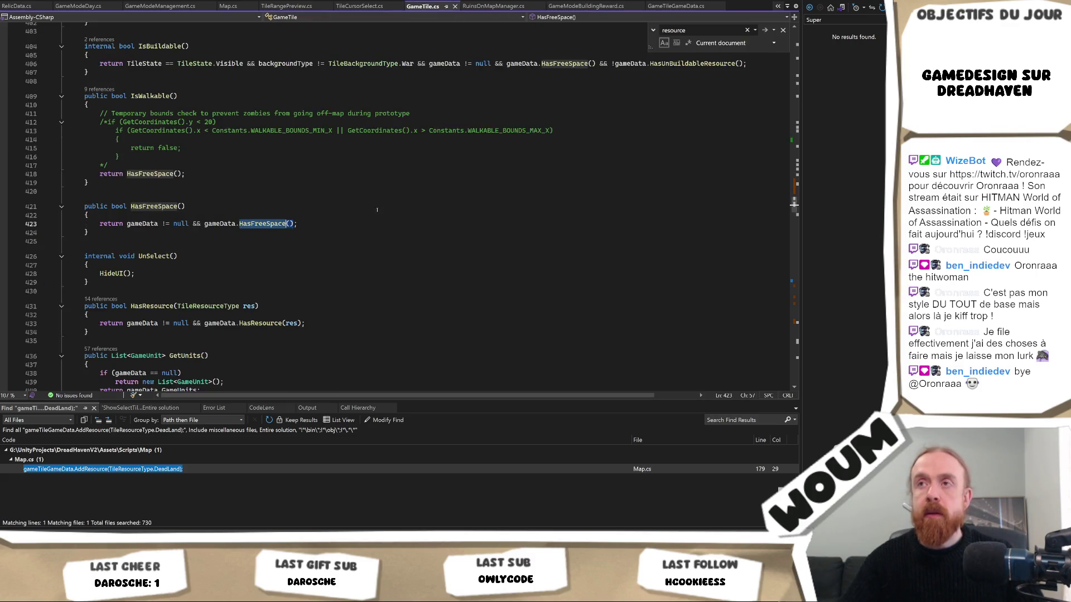
{"action": "left_click", "coordinate": [302, 242]}
{"action": "type", "text": "ChangeTileState(TileState.Visible);"}
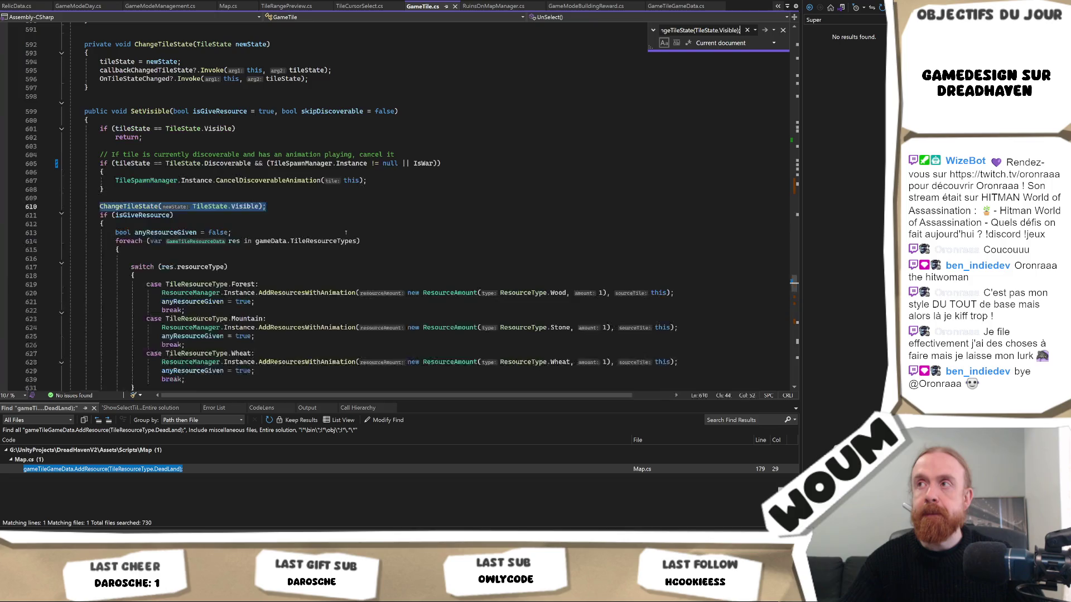
{"action": "scroll", "coordinate": [324, 228], "scroll_direction": "up", "scroll_amount": 1}
{"action": "scroll", "coordinate": [323, 228], "scroll_direction": "up", "scroll_amount": 1}
{"action": "key", "text": "Escape"}
{"action": "left_click", "coordinate": [424, 215]}
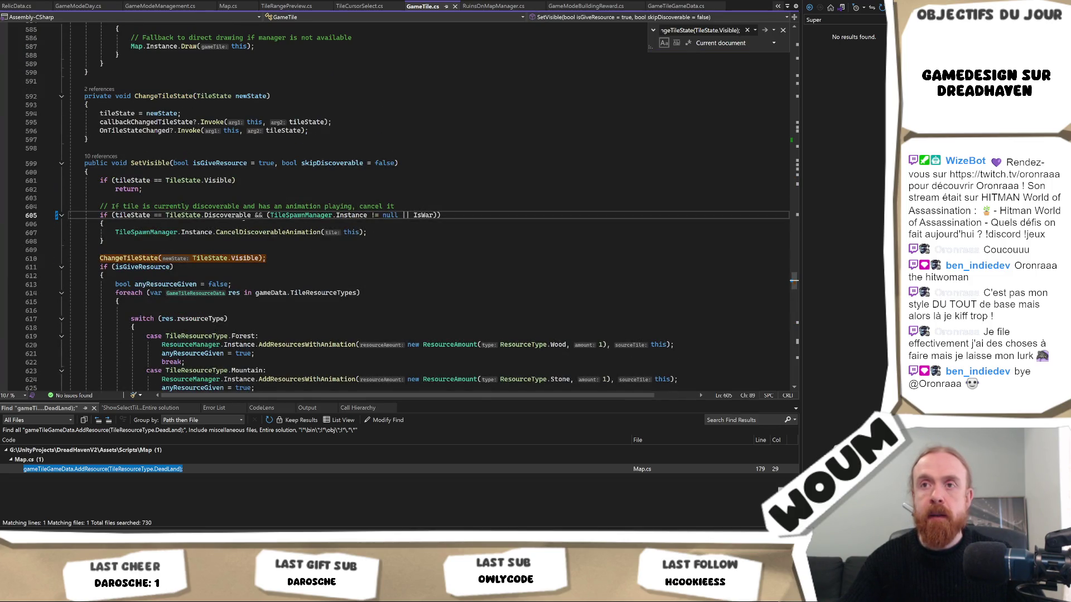
Remove the '|| IsWar' condition from line 605 and save GameTile.cs
{"action": "left_click", "coordinate": [171, 164]}
{"action": "left_click", "coordinate": [437, 215]}
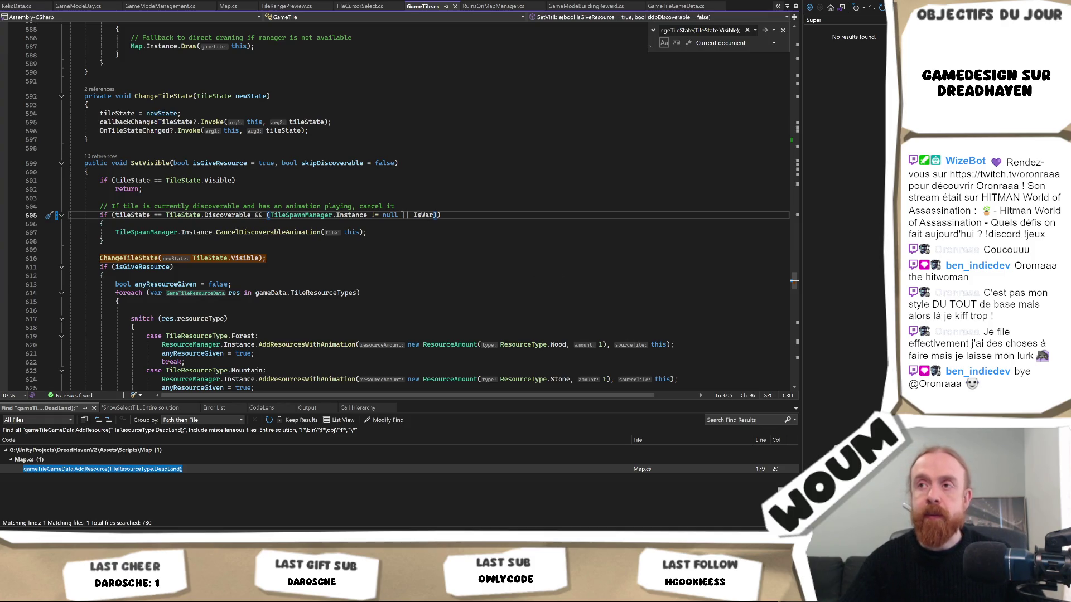
{"action": "left_click_drag", "start_coordinate": [399, 215], "coordinate": [436, 215]}
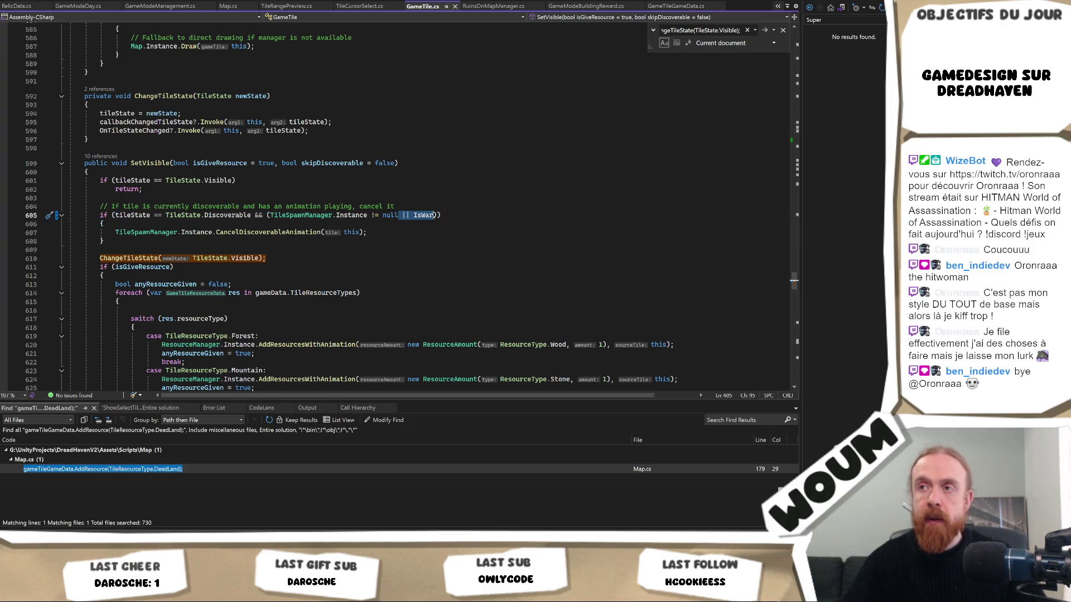
{"action": "key", "text": "Delete"}
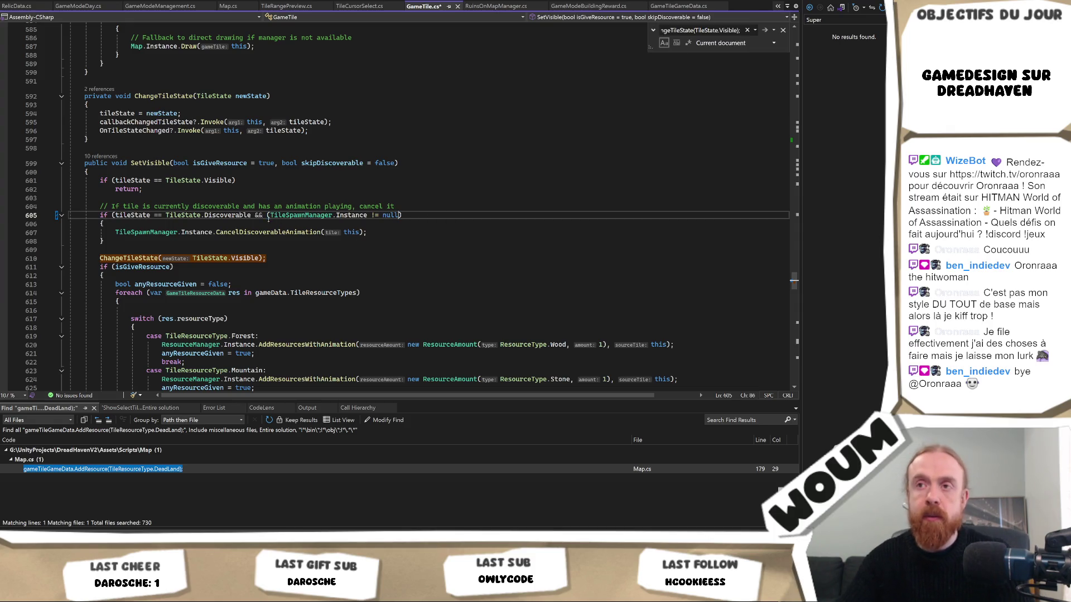
{"action": "key", "text": "ctrl+s"}
Search 'SetDisc' to reach SetDiscoverable and its visible-animation check on line 573
{"action": "scroll", "coordinate": [248, 261], "scroll_direction": "down", "scroll_amount": 8}
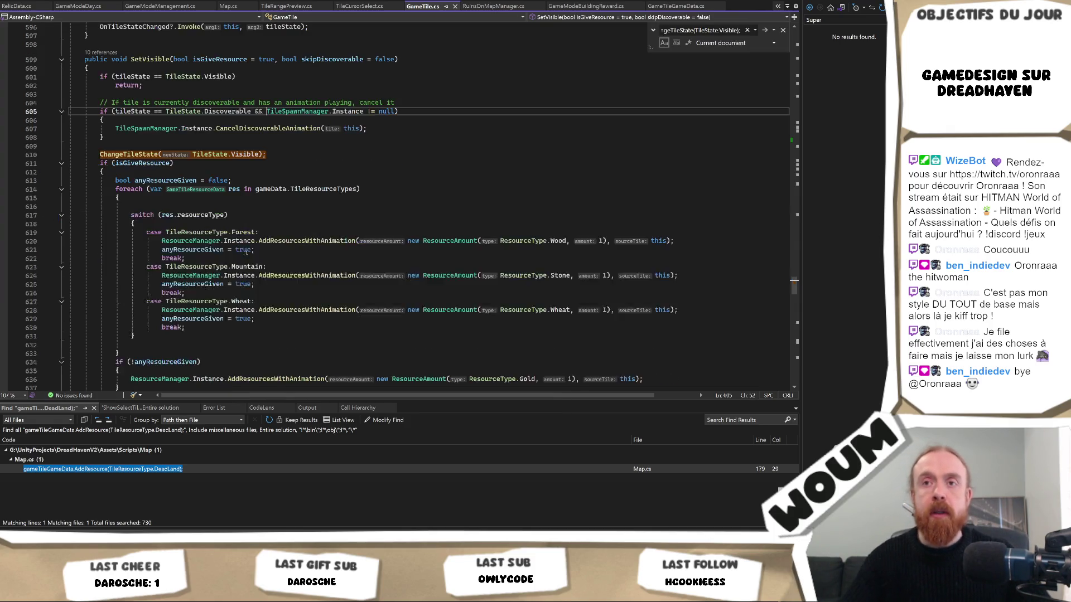
{"action": "scroll", "coordinate": [248, 261], "scroll_direction": "down", "scroll_amount": 10}
{"action": "key", "text": "ctrl+f"}
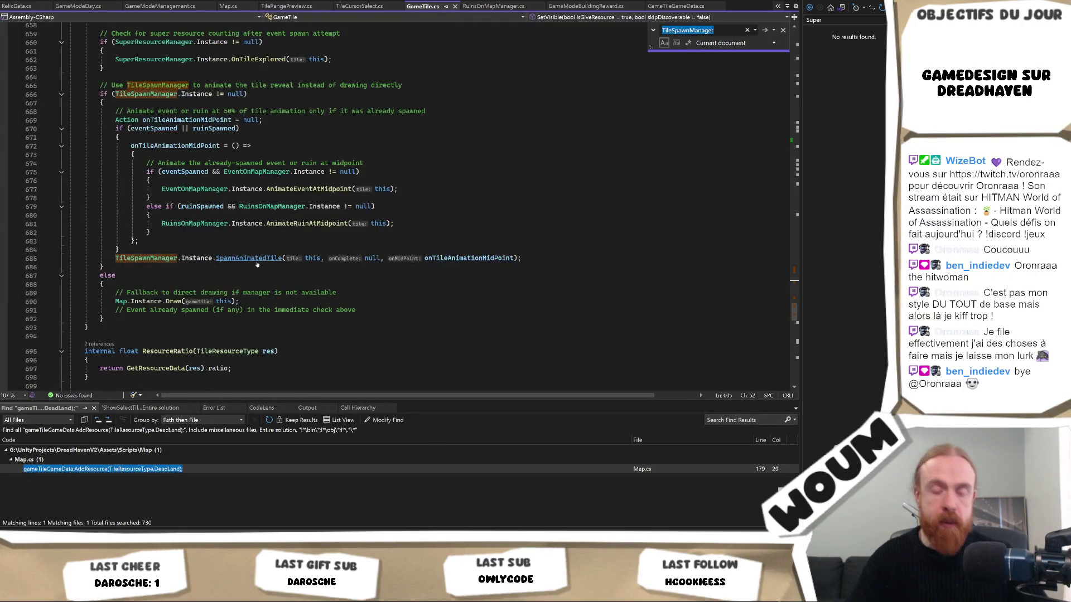
{"action": "type", "text": "SetDisc"}
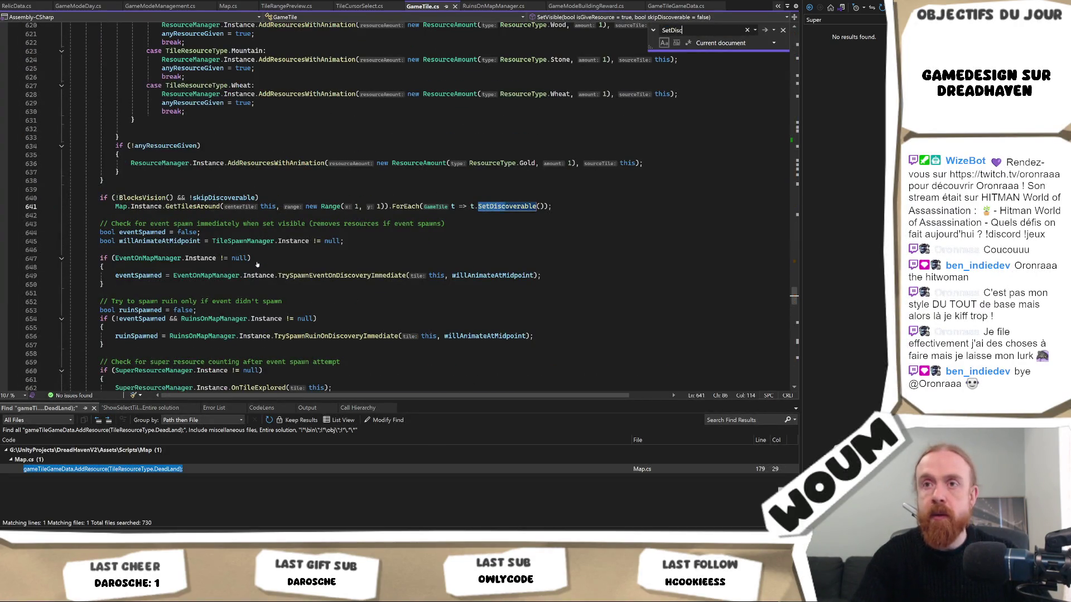
{"action": "key", "text": "Return"}
{"action": "scroll", "coordinate": [257, 264], "scroll_direction": "down", "scroll_amount": 1}
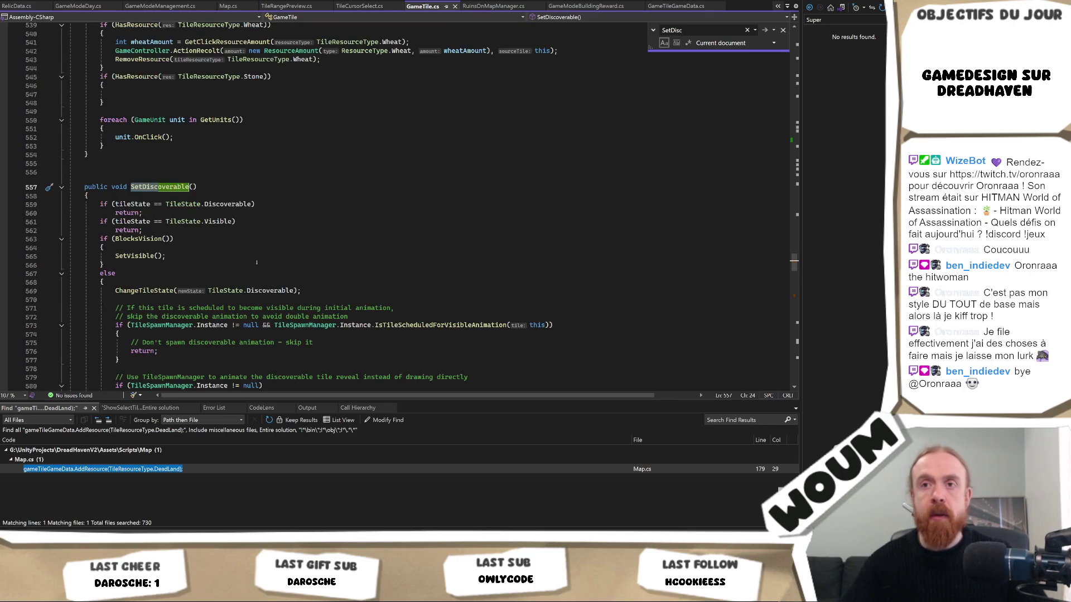
{"action": "scroll", "coordinate": [253, 262], "scroll_direction": "down", "scroll_amount": 2}
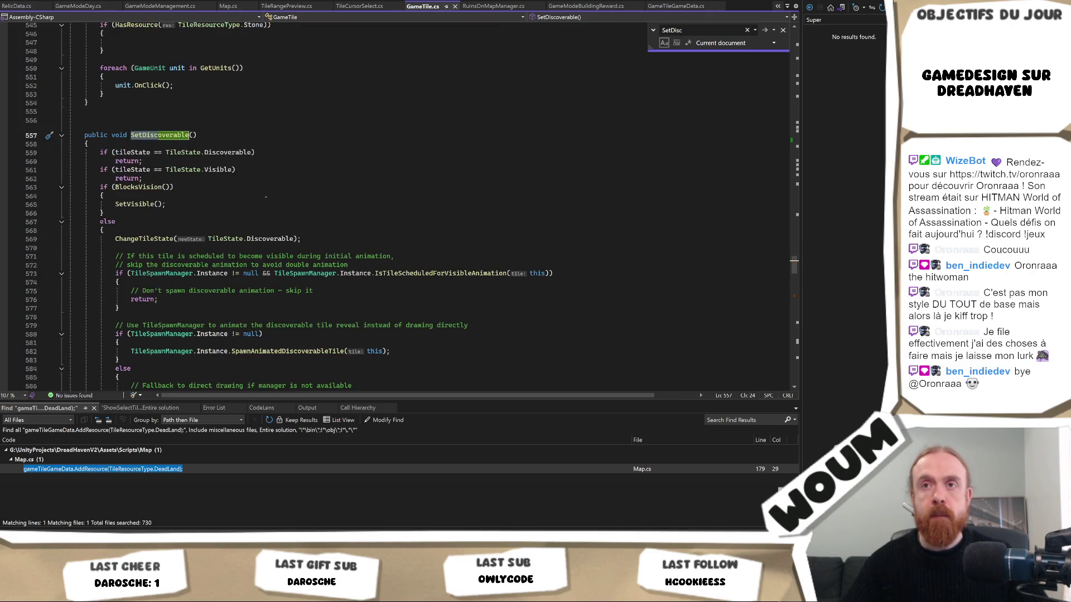
{"action": "scroll", "coordinate": [265, 196], "scroll_direction": "down", "scroll_amount": 2}
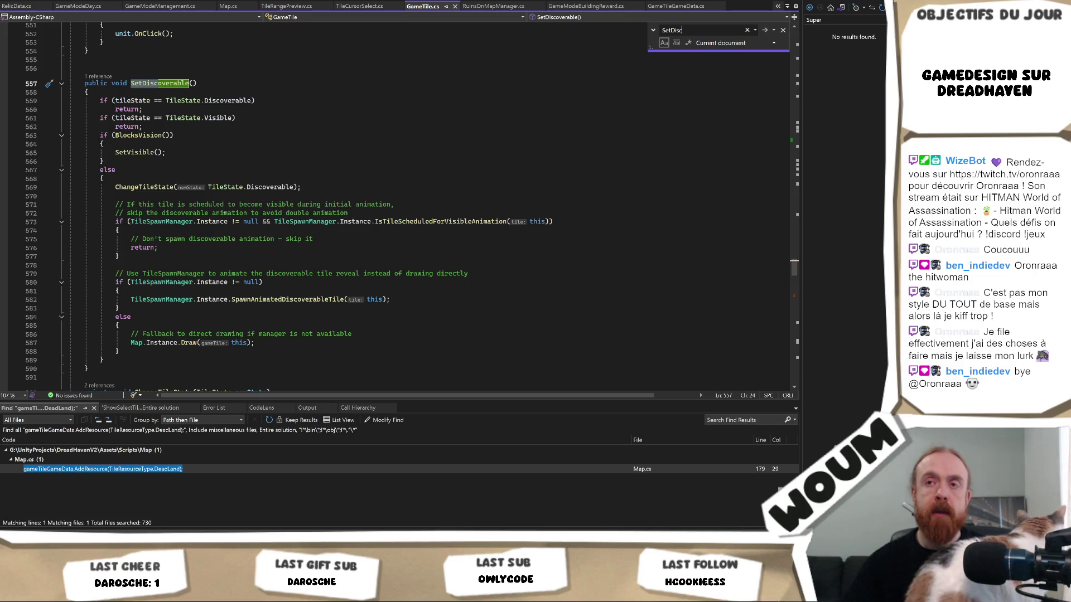
{"action": "left_click", "coordinate": [553, 222]}
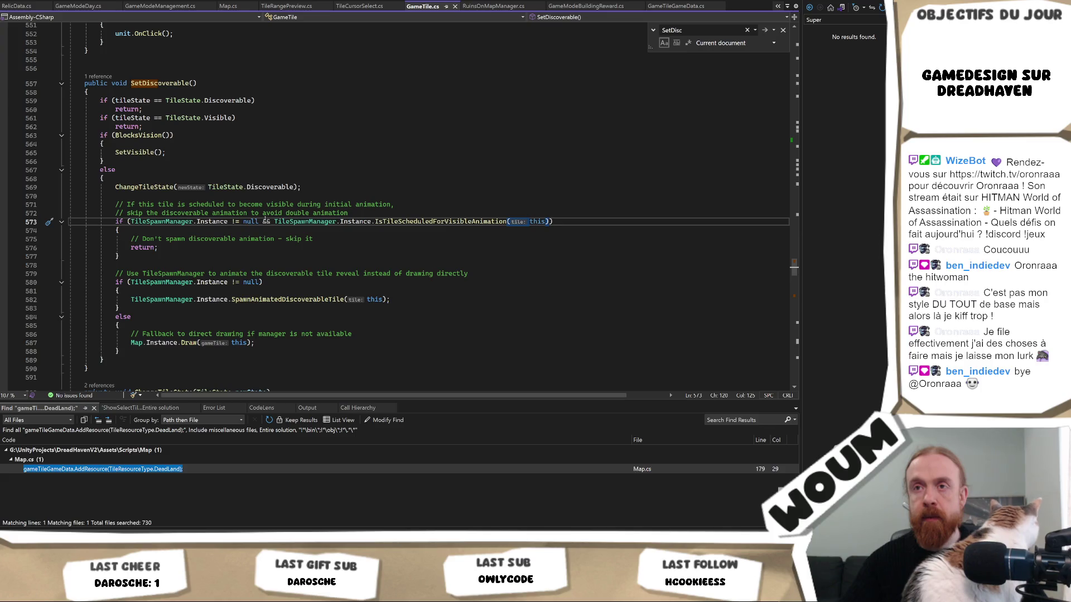
Try adding '|| IsWar' to the line 573 condition, then undo that edit
{"action": "left_click", "coordinate": [130, 222]}
{"action": "type", "text": "|| IsWar"}
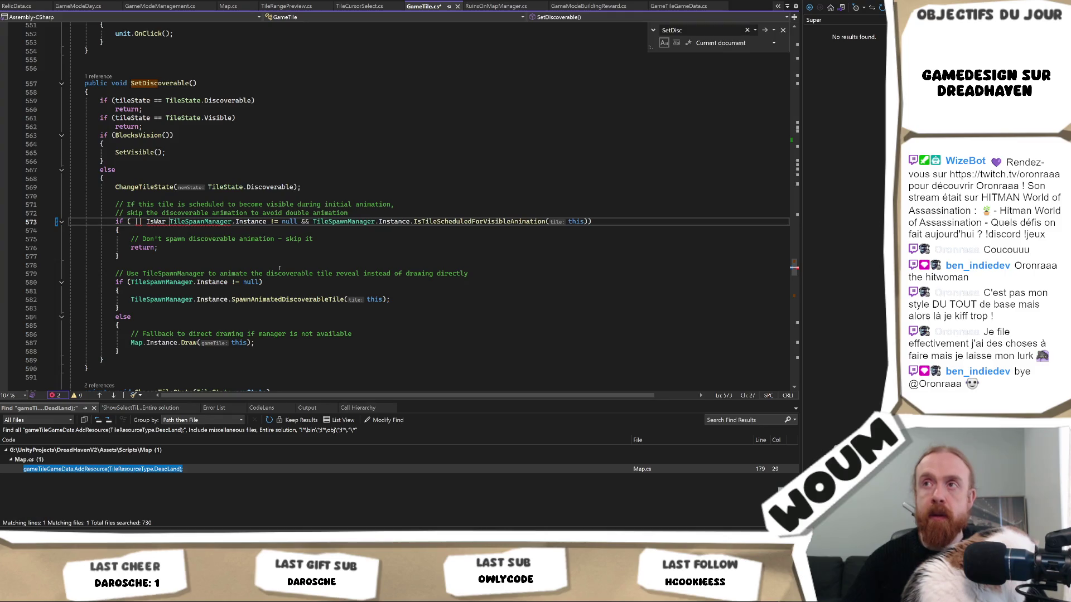
{"action": "type", "text": " ||("}
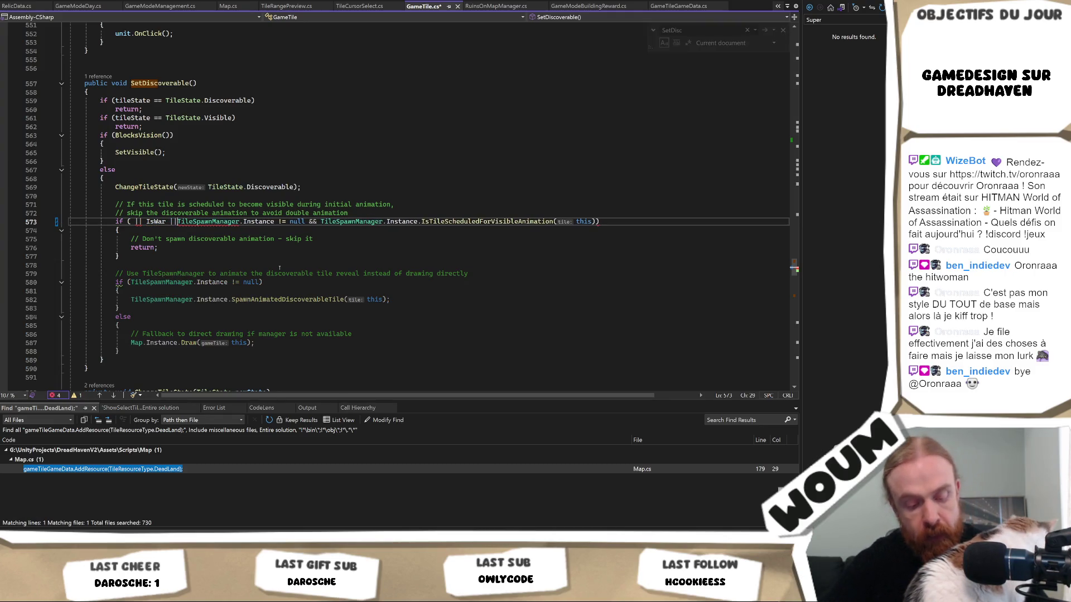
{"action": "key", "text": "End"}
{"action": "key", "text": "shift+Up"}
{"action": "left_click", "coordinate": [651, 225]}
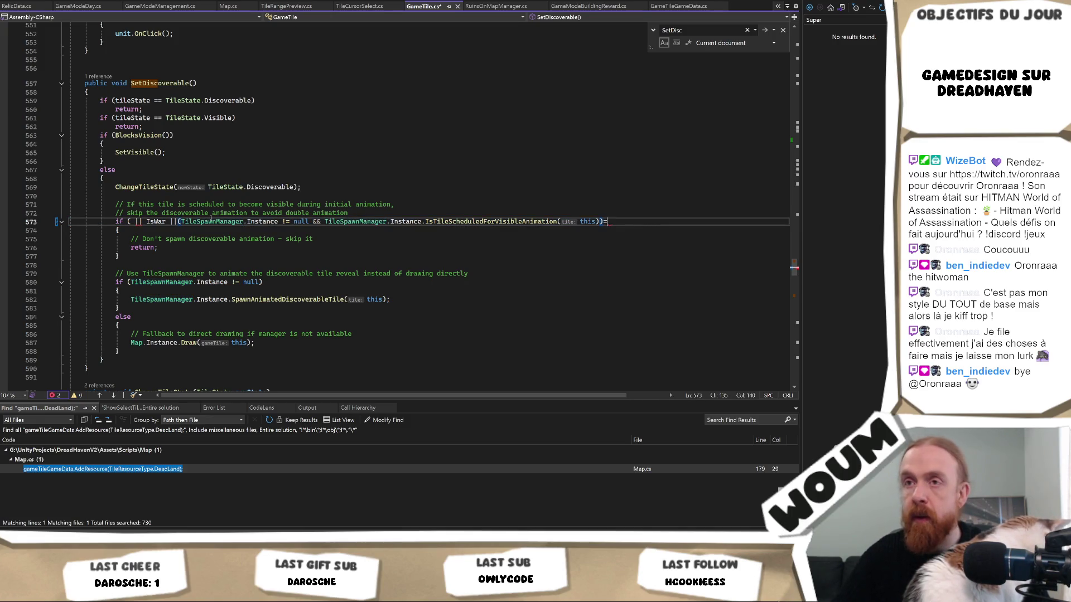
{"action": "left_click", "coordinate": [143, 222]}
{"action": "key", "text": "BackSpace"}
{"action": "key", "text": "BackSpace"}
{"action": "key", "text": "BackSpace"}
{"action": "key", "text": "Delete"}
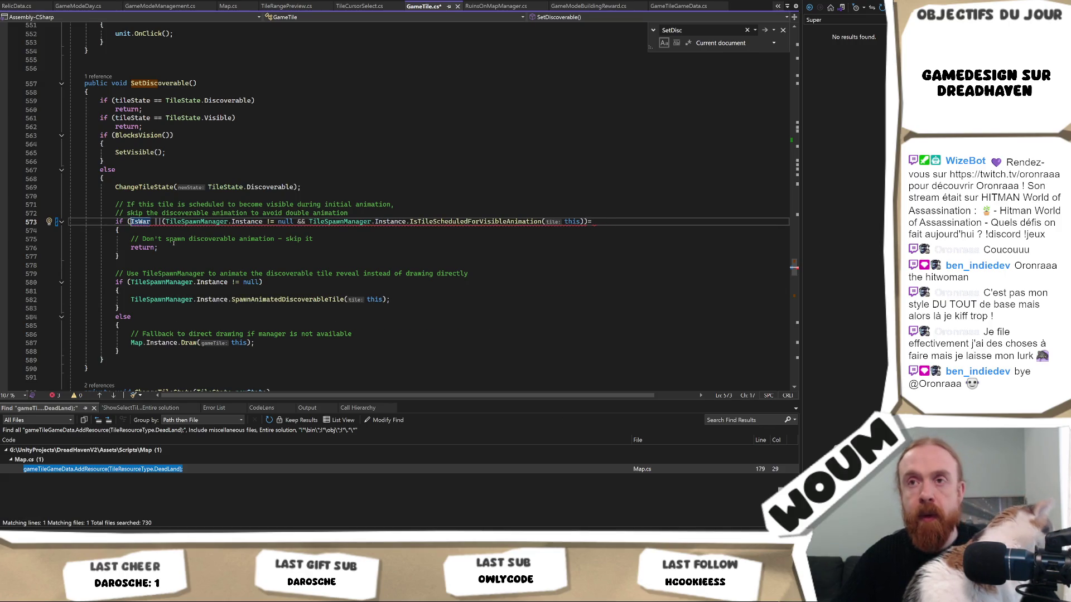
{"action": "double_click", "coordinate": [140, 222]}
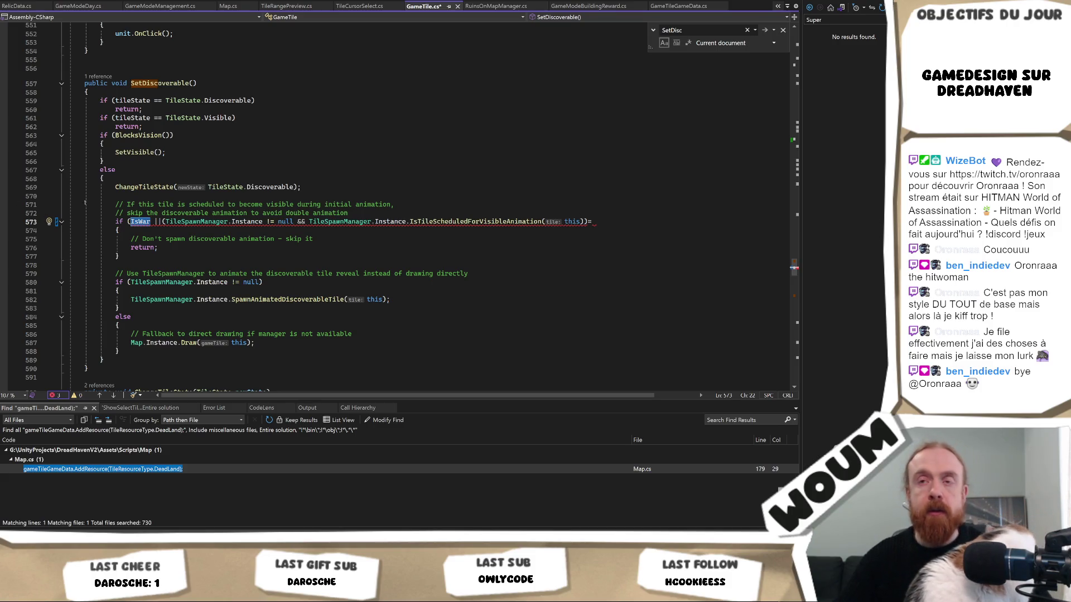
{"action": "key", "text": "ctrl+z"}
{"action": "key", "text": "ctrl+z"}
{"action": "key", "text": "ctrl+z"}
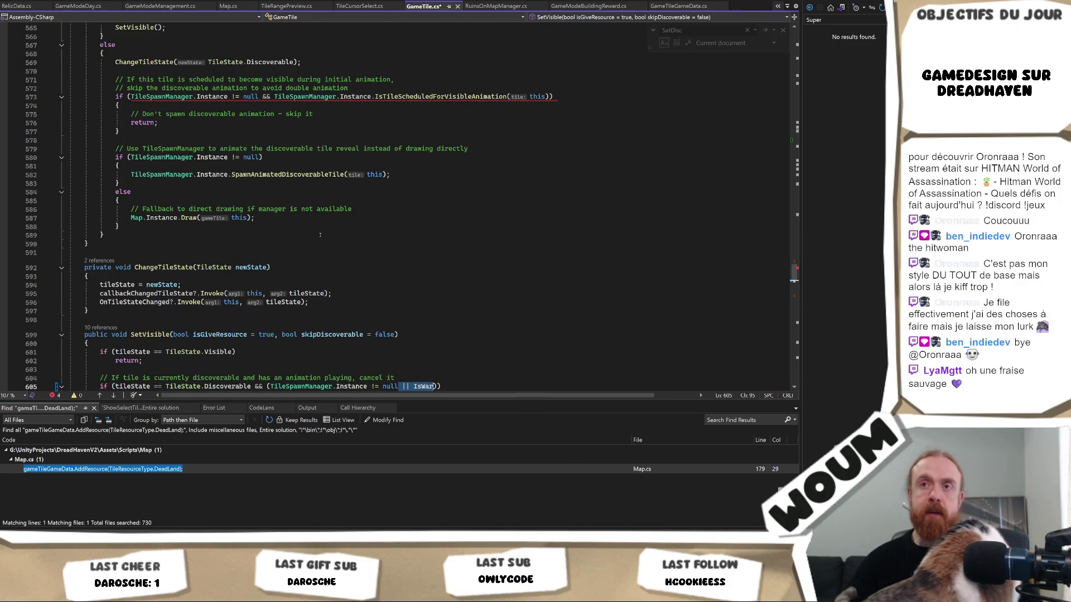
Insert 'if (IsWar) { return; //...discover tile }' after ChangeTileState and save GameTile.cs
{"action": "scroll", "coordinate": [304, 217], "scroll_direction": "up", "scroll_amount": 1}
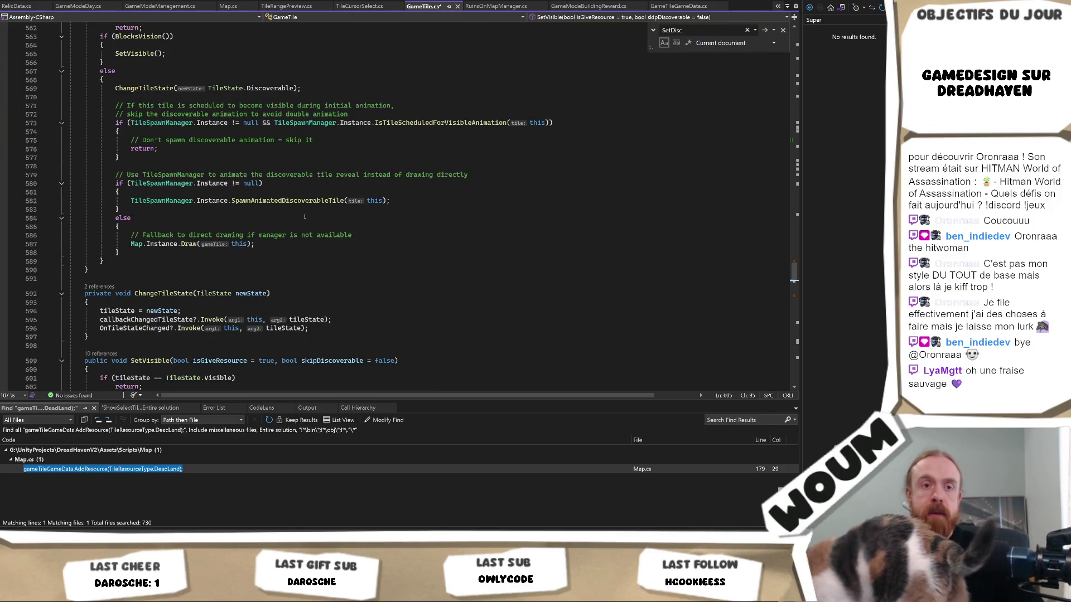
{"action": "left_click", "coordinate": [203, 97]}
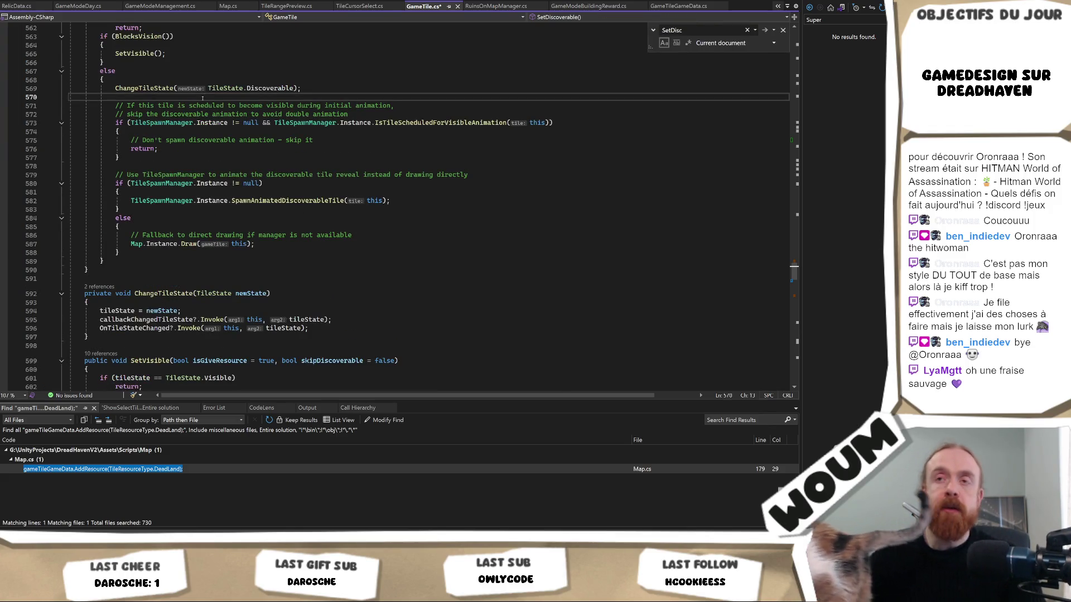
{"action": "key", "text": "Return"}
{"action": "key", "text": "Return"}
{"action": "key", "text": "Up"}
{"action": "type", "text": "if (IsWar"}
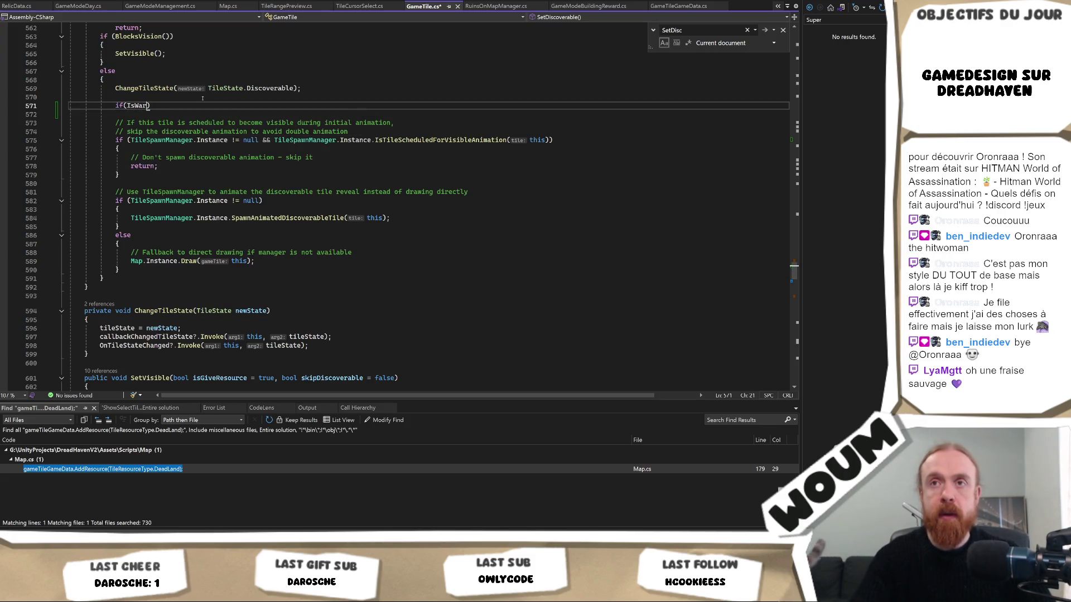
{"action": "type", "text": ")"}
{"action": "key", "text": "Return"}
{"action": "type", "text": "{"}
{"action": "key", "text": "Return"}
{"action": "type", "text": "ret"}
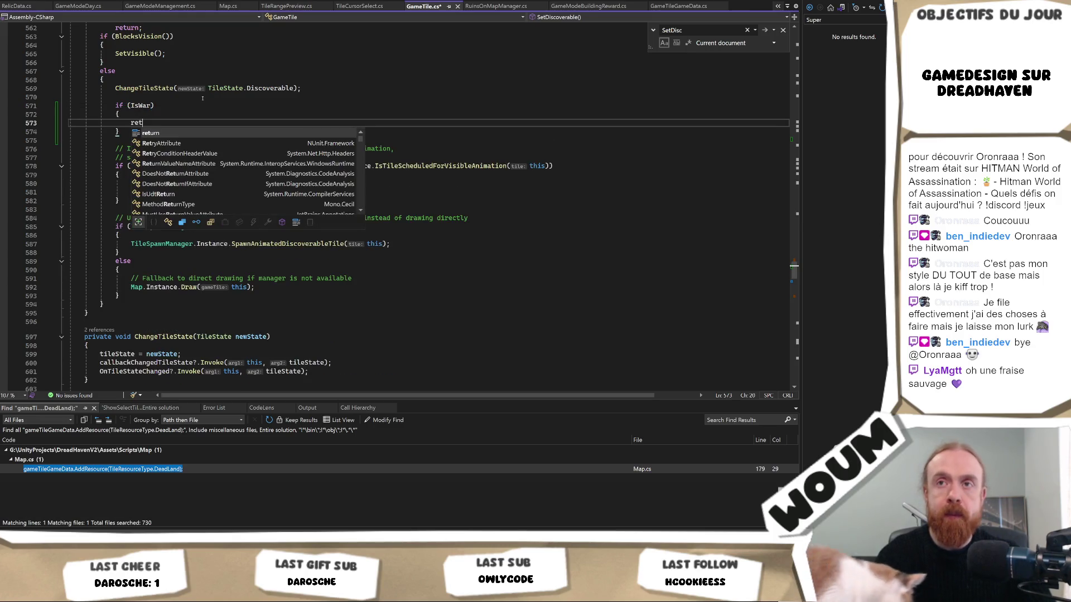
{"action": "type", "text": "urn; //don't do anything if war"}
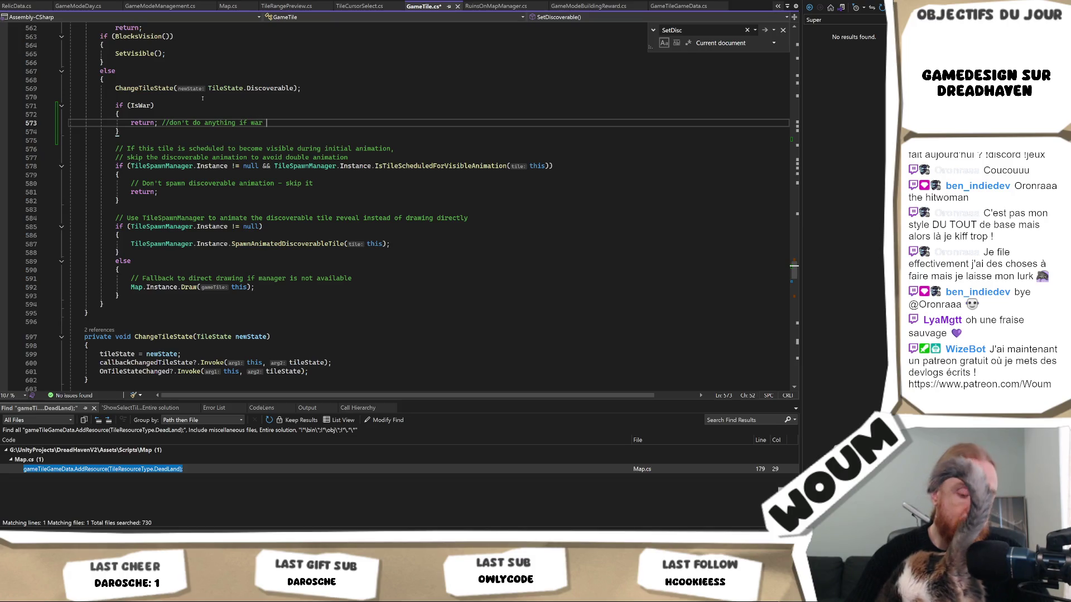
{"action": "type", "text": "scover tile"}
{"action": "key", "text": "ctrl+s"}
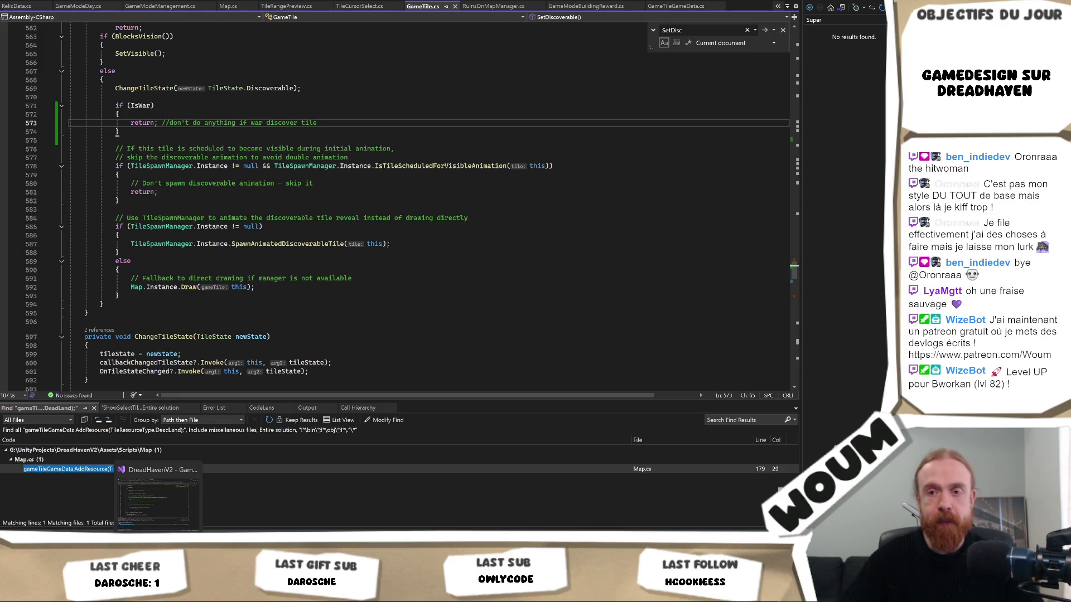
{"action": "left_click", "coordinate": [158, 499]}
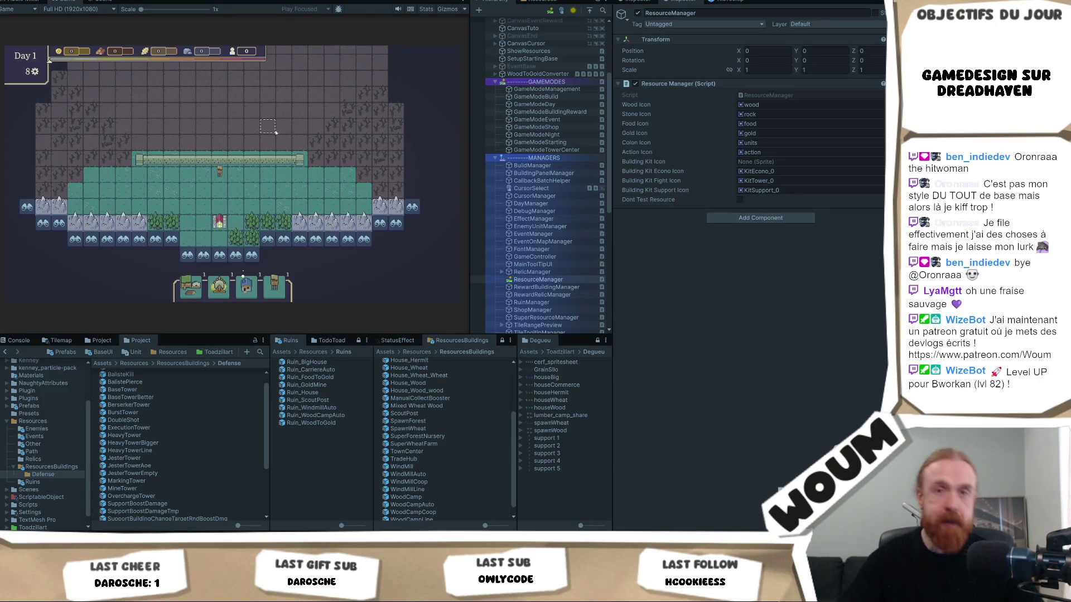
Reveal three discoverable edge tiles, then maximize the Game view
{"action": "left_click", "coordinate": [405, 228]}
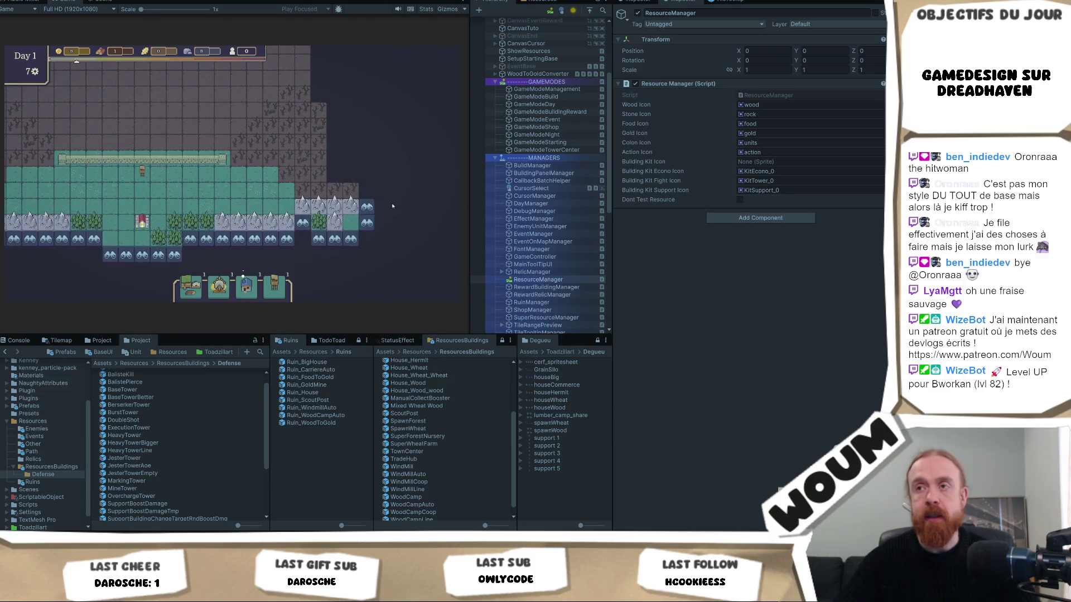
{"action": "left_click", "coordinate": [393, 207]}
{"action": "left_click", "coordinate": [397, 218]}
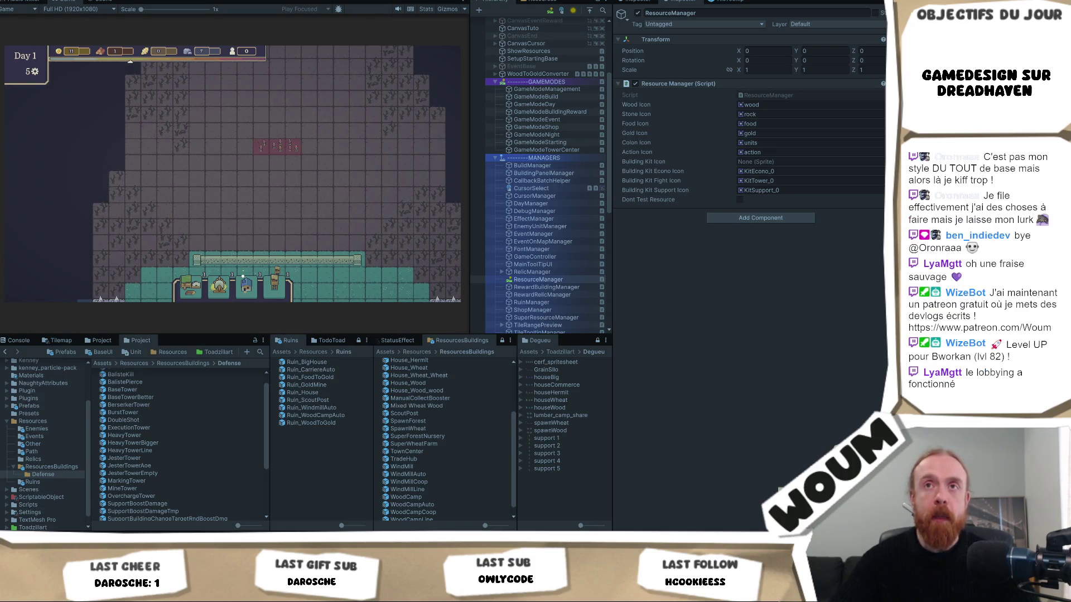
{"action": "right_click", "coordinate": [68, 2]}
{"action": "left_click", "coordinate": [121, 23]}
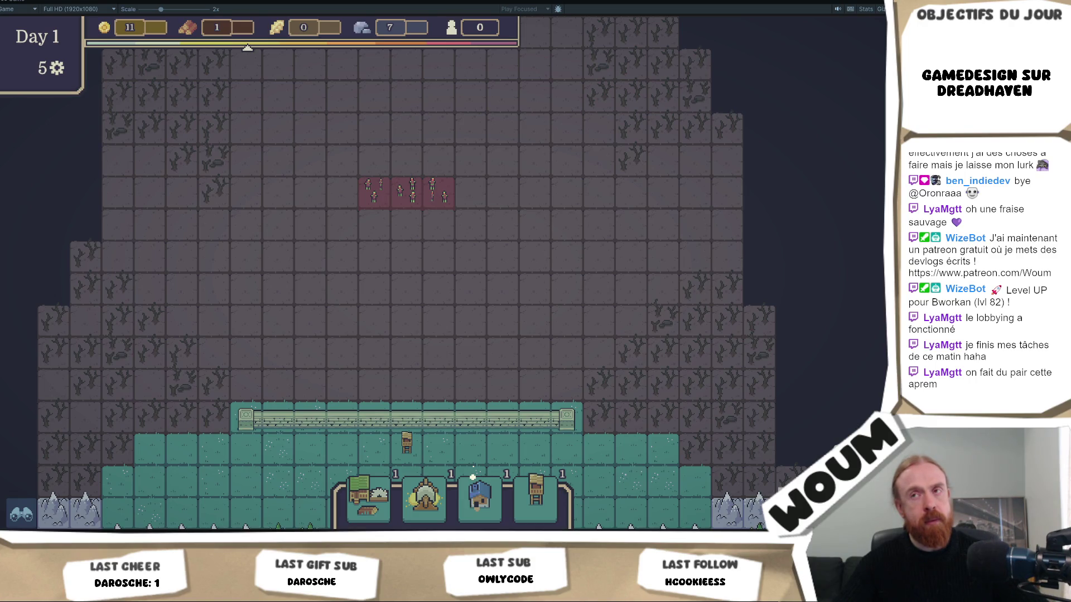
Reveal five discoverable tiles into forests, reaching 19 gold and 21 wood, then stop Play mode
{"action": "mouse_move", "coordinate": [495, 353]}
{"action": "left_mouse_down"}
{"action": "mouse_move", "coordinate": [437, 249]}
{"action": "mouse_move", "coordinate": [428, 175]}
{"action": "left_mouse_up"}
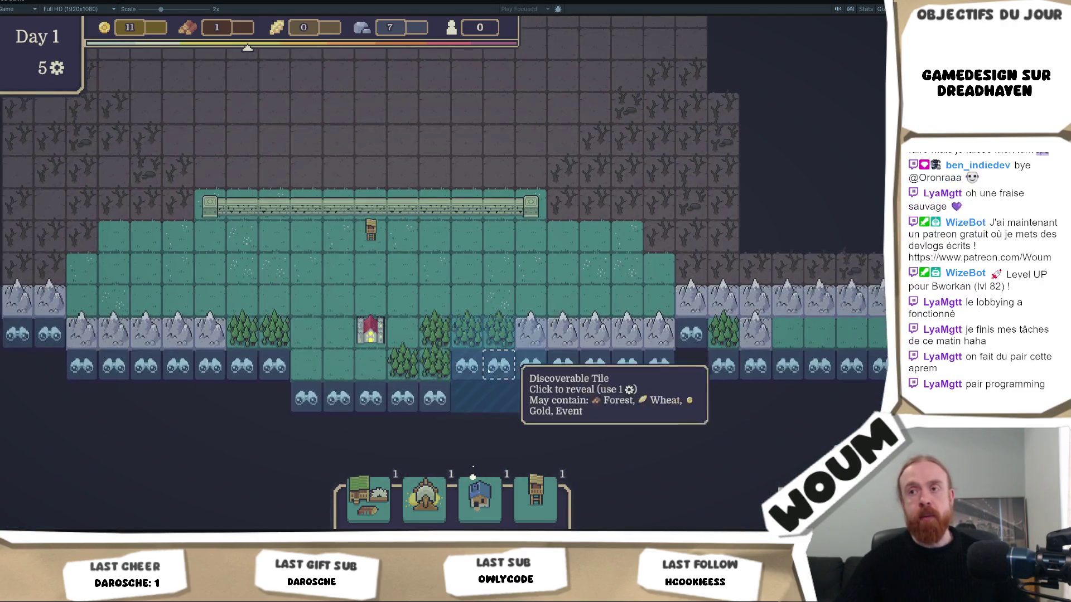
{"action": "left_click", "coordinate": [467, 367]}
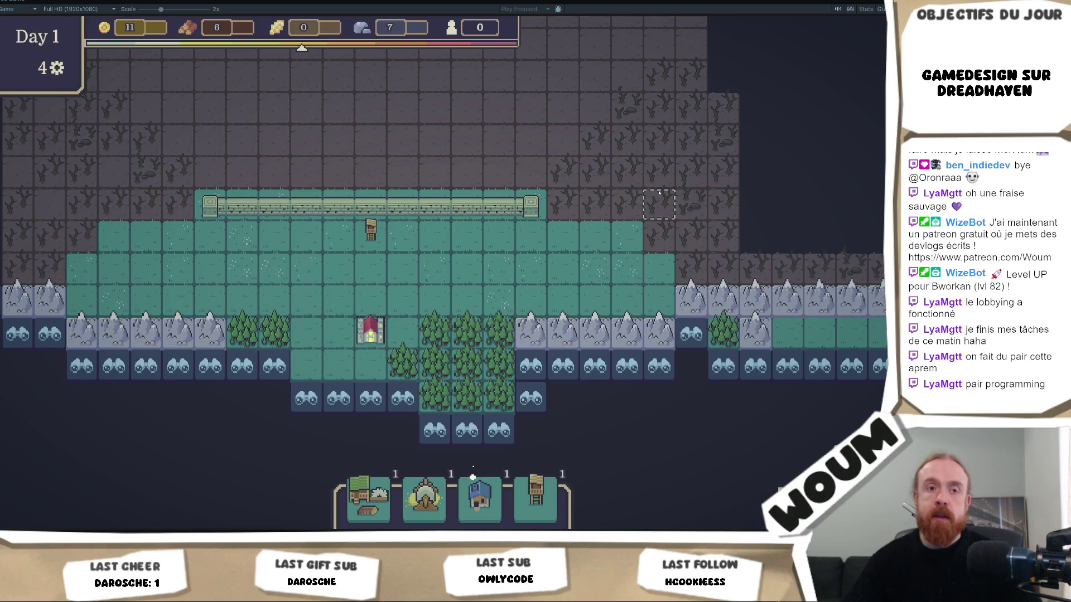
{"action": "left_click", "coordinate": [534, 406]}
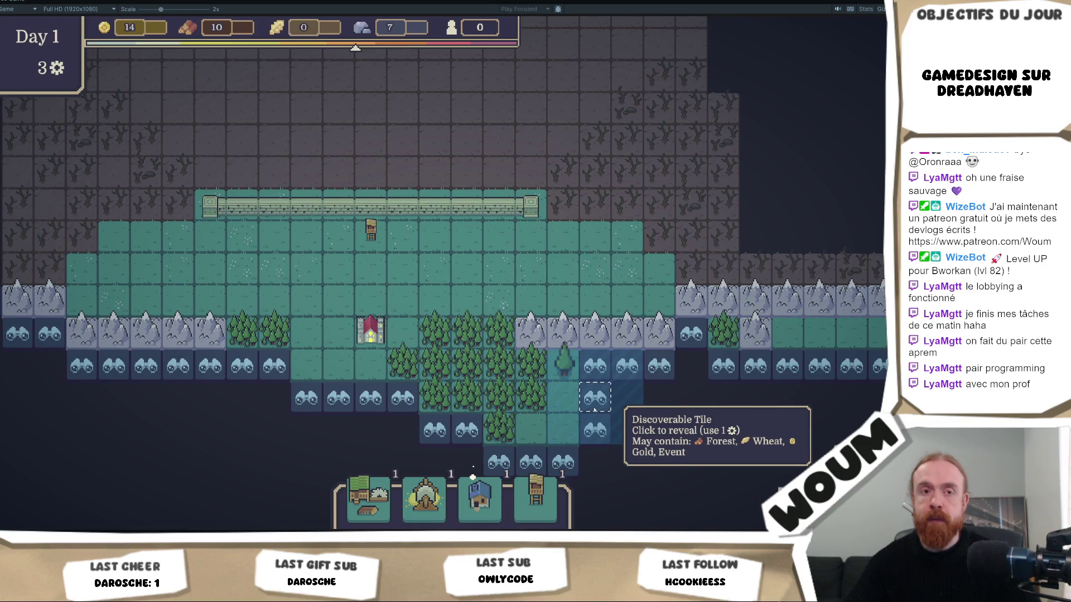
{"action": "left_click", "coordinate": [594, 409]}
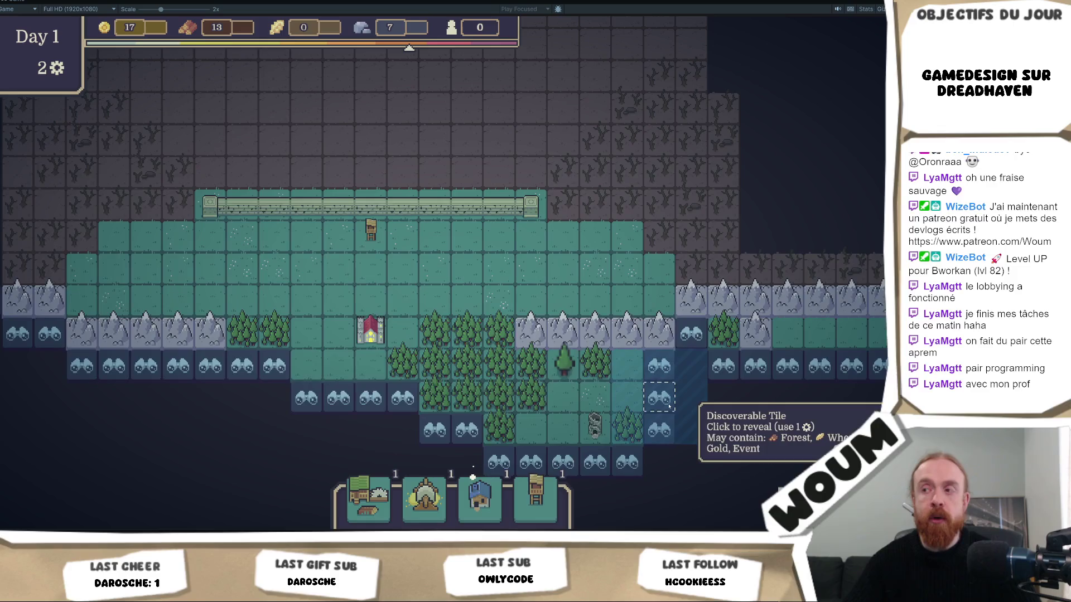
{"action": "left_click", "coordinate": [669, 407]}
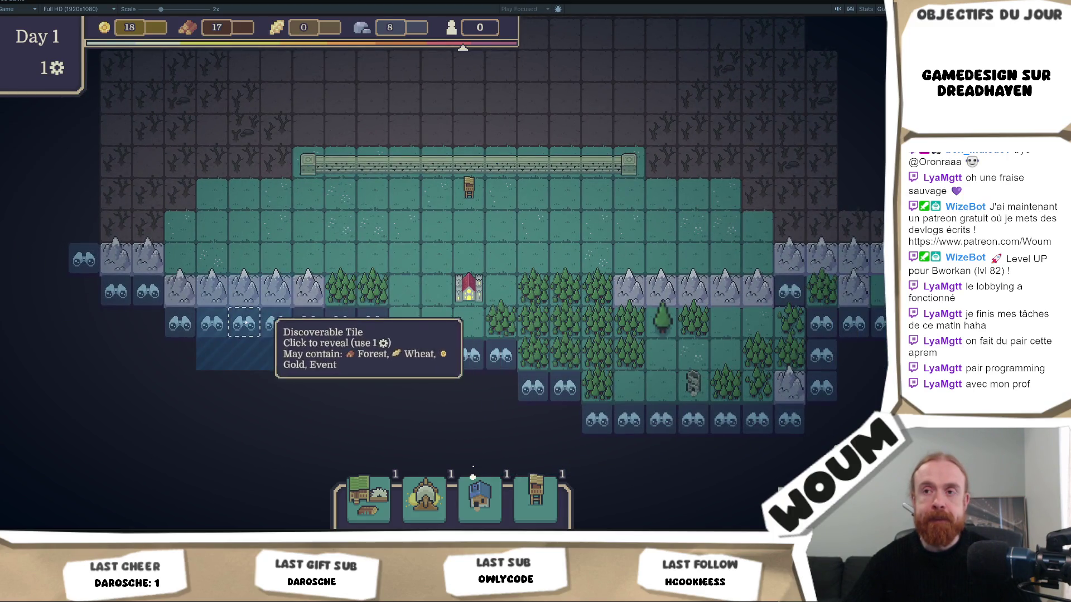
{"action": "left_click", "coordinate": [170, 326]}
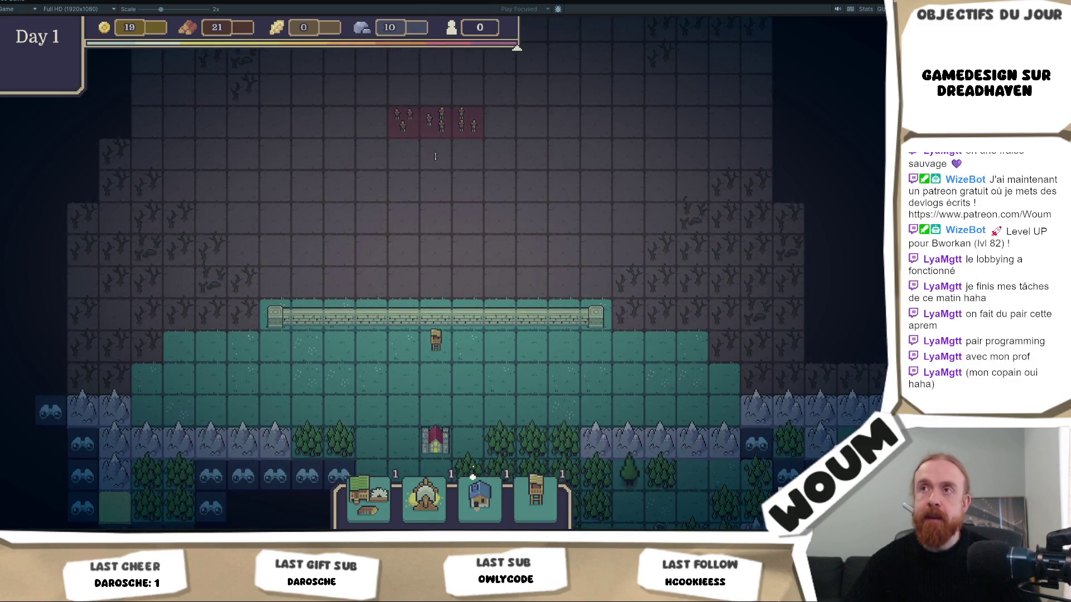
{"action": "key", "text": "ctrl+p"}
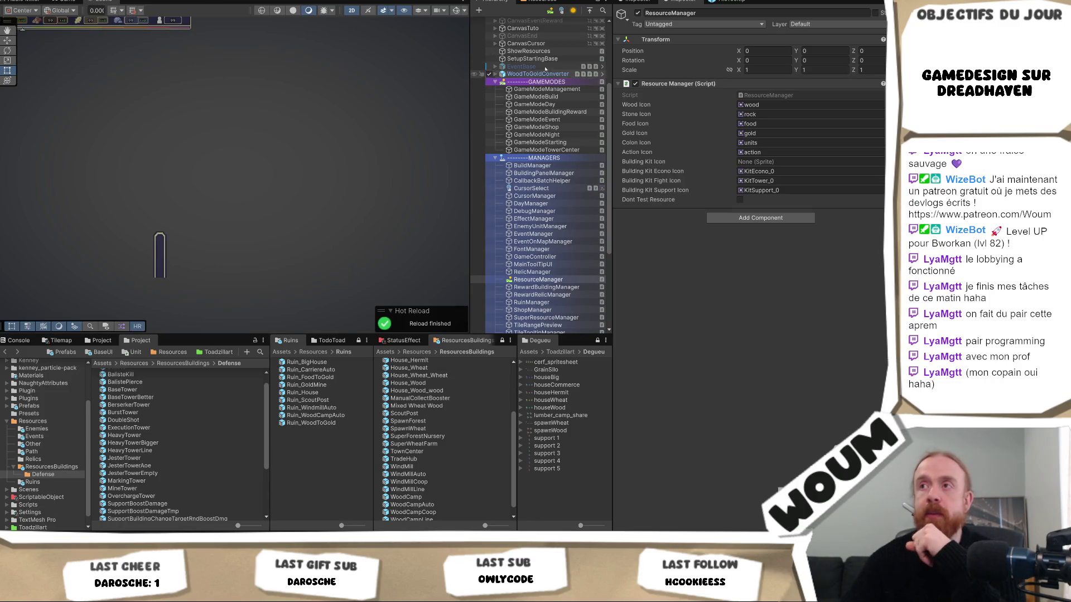
{"action": "scroll", "coordinate": [543, 55], "scroll_direction": "up", "scroll_amount": 5}
{"action": "double_click", "coordinate": [544, 52]}
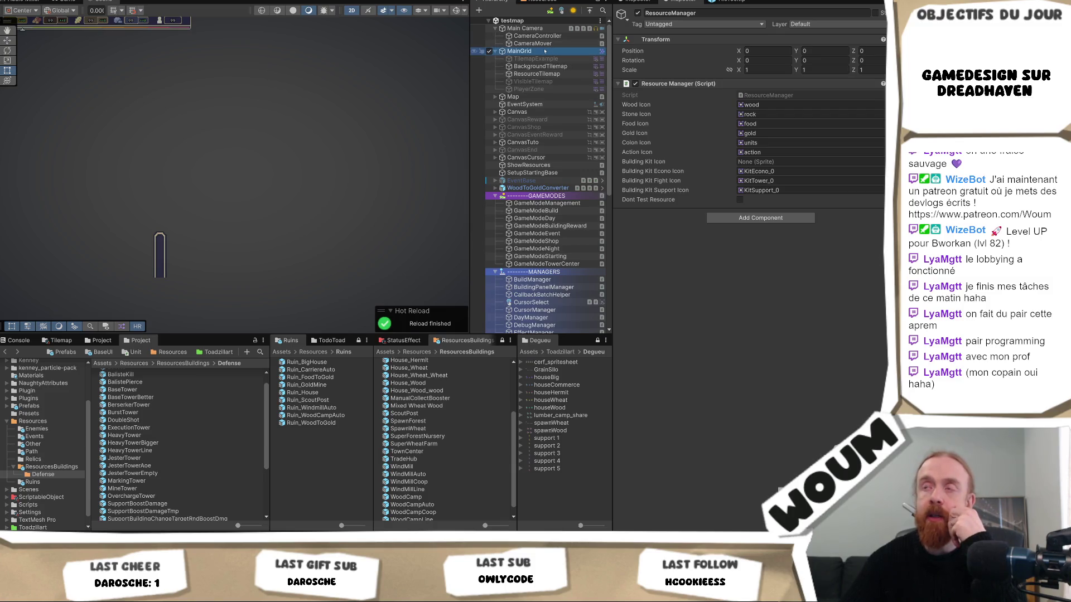
{"action": "scroll", "coordinate": [274, 147], "scroll_direction": "up", "scroll_amount": 10}
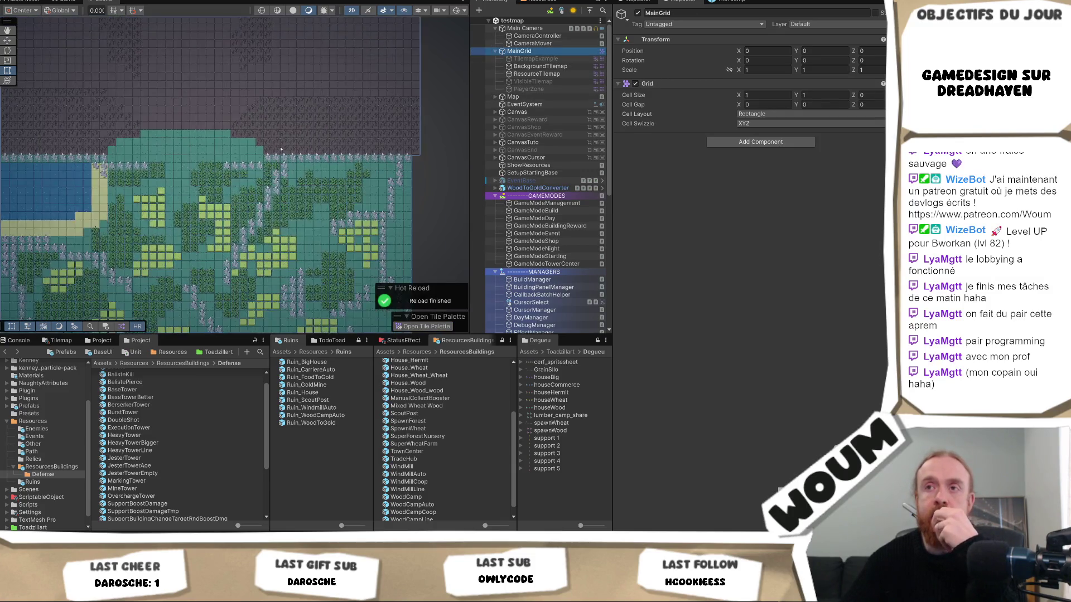
{"action": "scroll", "coordinate": [291, 151], "scroll_direction": "up", "scroll_amount": 2}
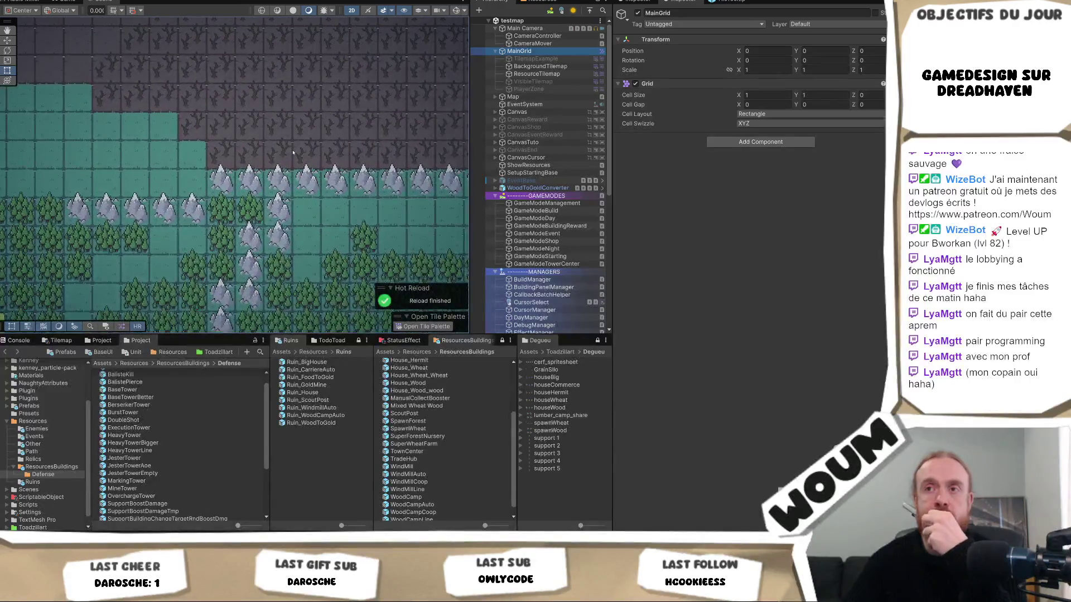
{"action": "mouse_move", "coordinate": [324, 164]}
{"action": "left_mouse_down"}
{"action": "mouse_move", "coordinate": [265, 196]}
{"action": "mouse_move", "coordinate": [184, 127]}
{"action": "left_mouse_up"}
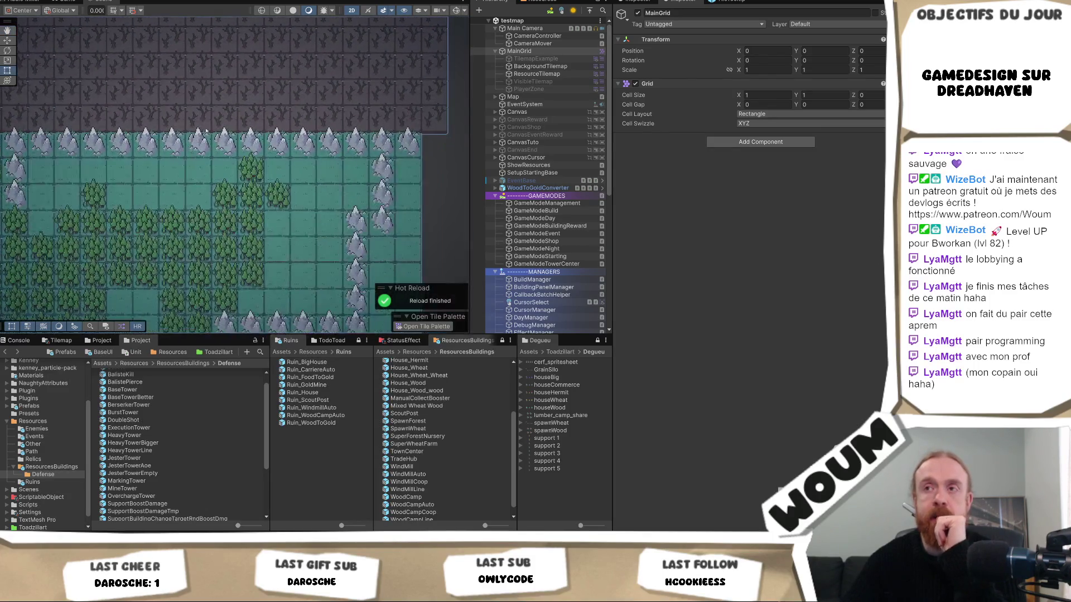
{"action": "scroll", "coordinate": [359, 160], "scroll_direction": "down", "scroll_amount": 1}
{"action": "scroll", "coordinate": [368, 167], "scroll_direction": "down", "scroll_amount": 1}
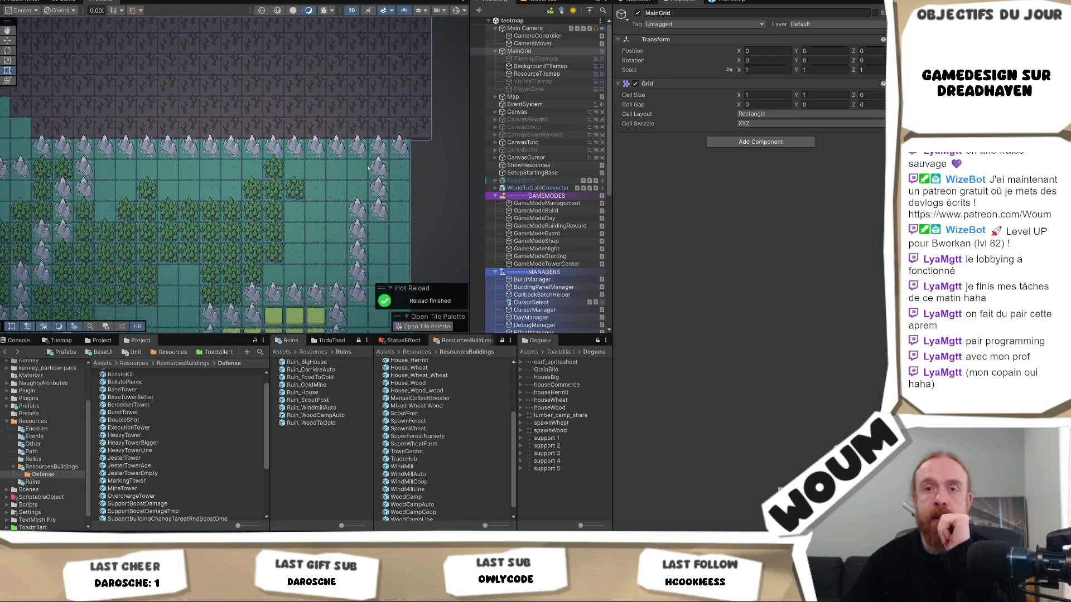
{"action": "key", "text": "f"}
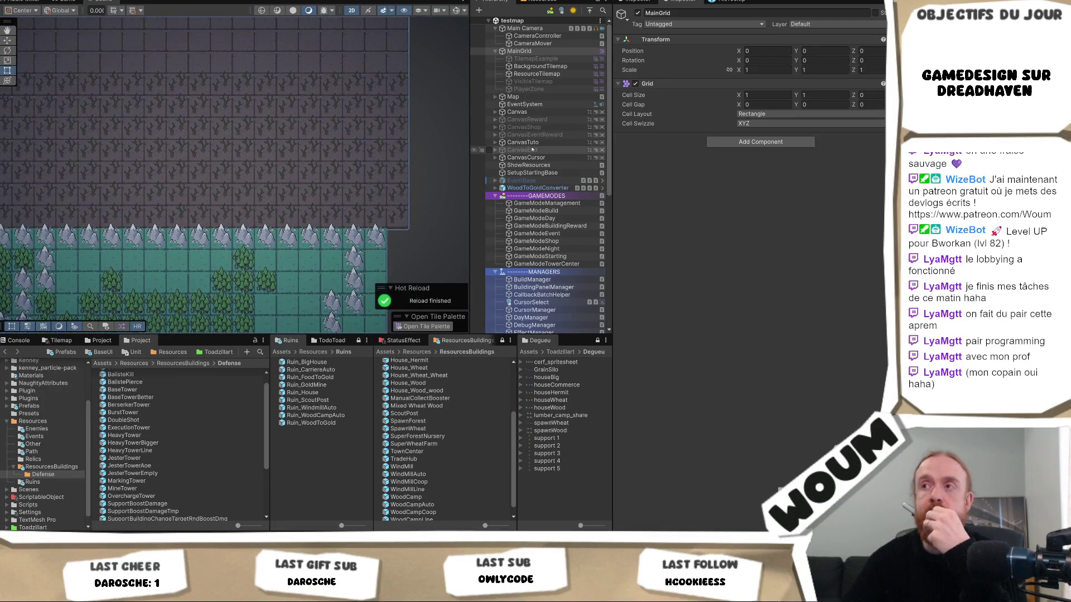
{"action": "left_click_drag", "start_coordinate": [310, 208], "coordinate": [295, 131]}
{"action": "left_click_drag", "start_coordinate": [123, 167], "coordinate": [159, 186]}
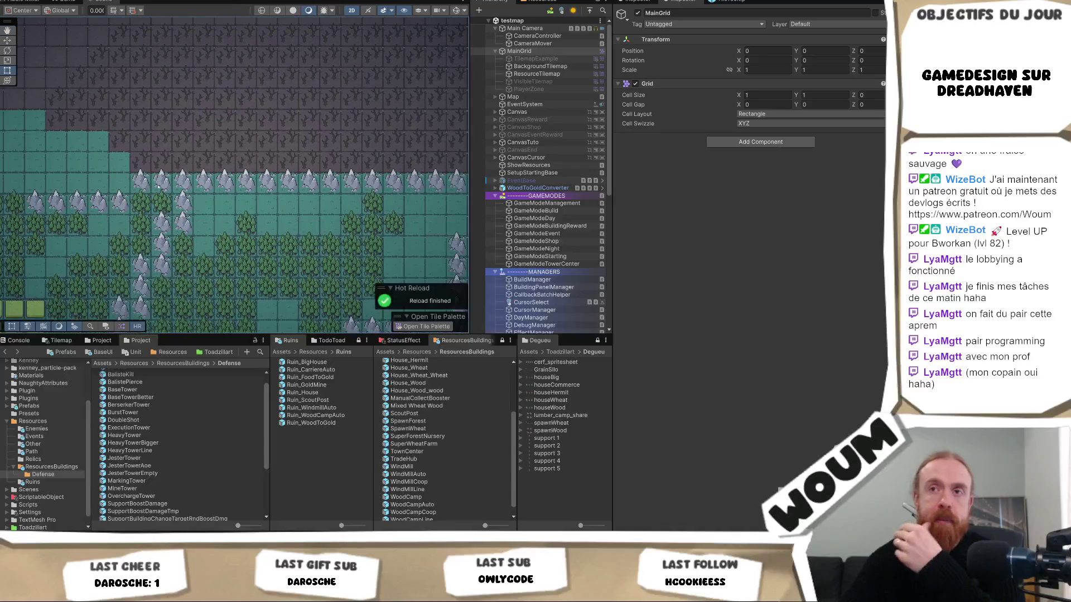
{"action": "key", "text": "Up"}
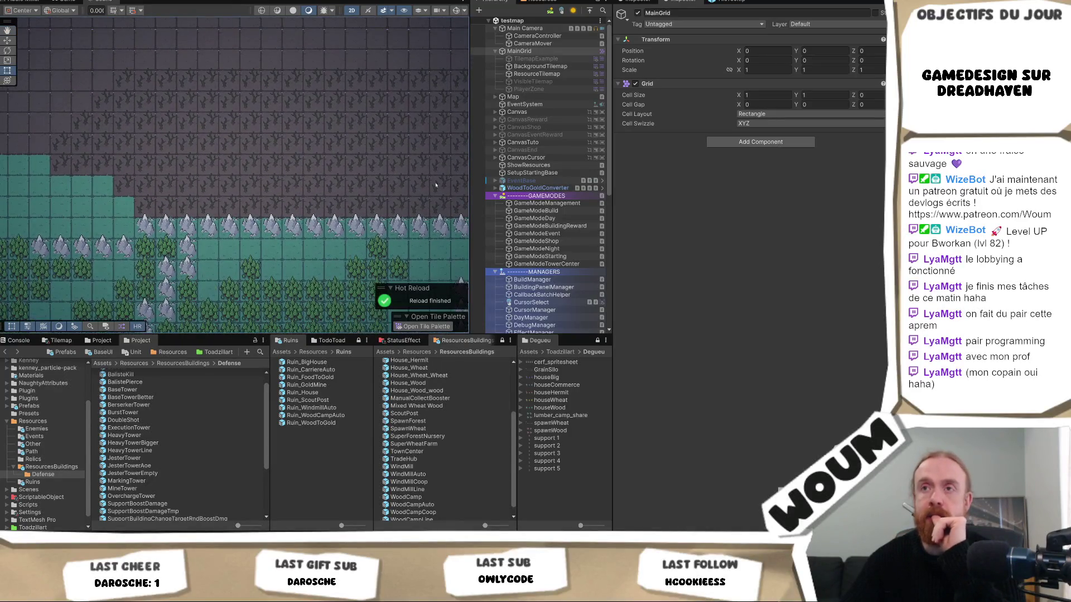
{"action": "mouse_move", "coordinate": [286, 235]}
{"action": "left_mouse_down"}
{"action": "mouse_move", "coordinate": [312, 214]}
{"action": "mouse_move", "coordinate": [331, 218]}
{"action": "left_mouse_up"}
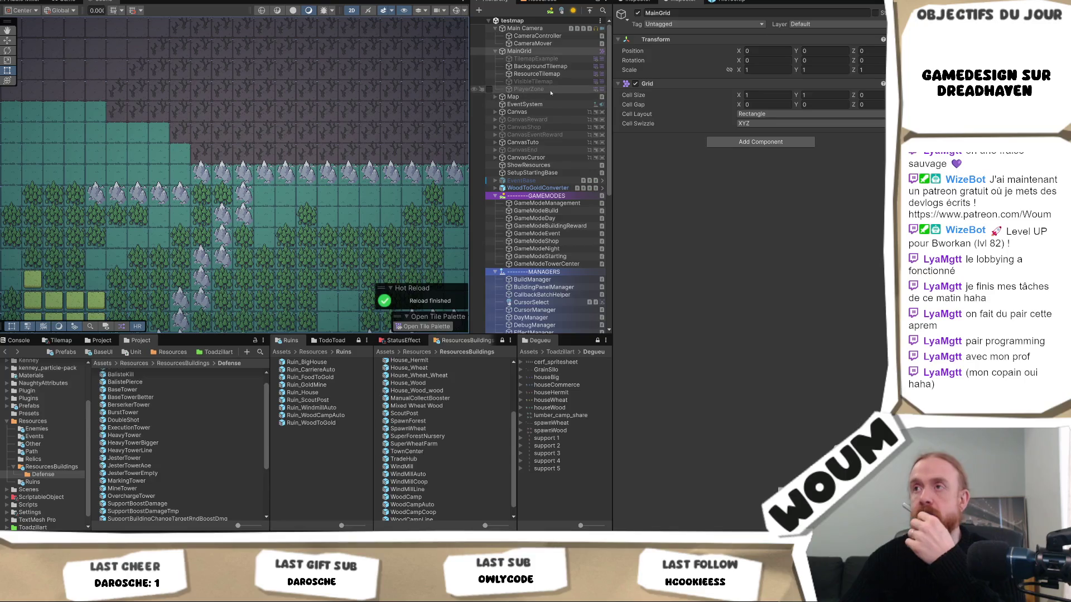
{"action": "left_click", "coordinate": [538, 73]}
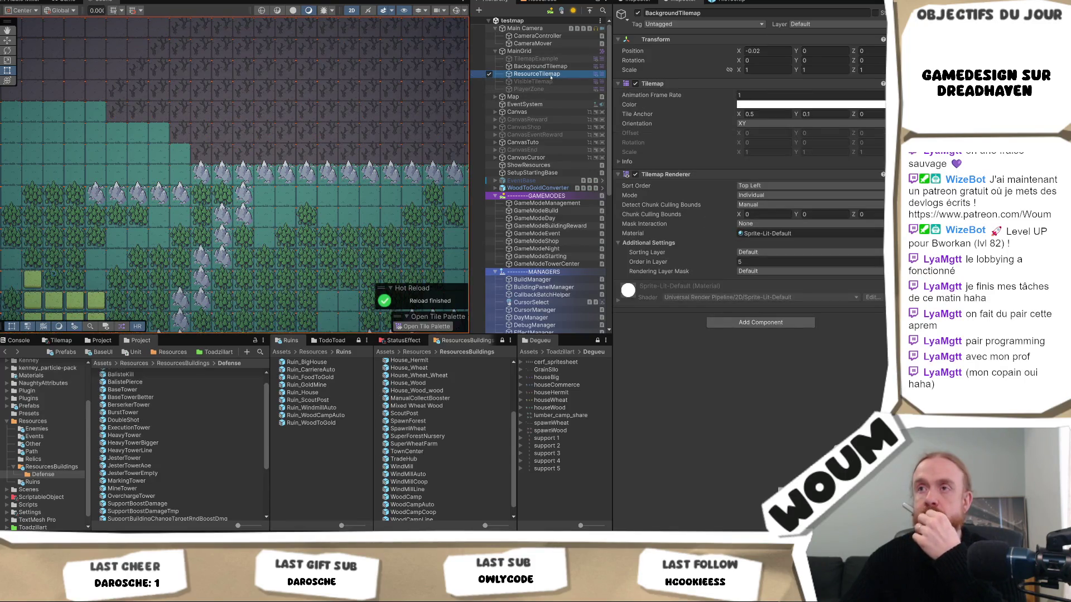
Select the BackgroundTilemap layer and open the Tile Palette for painting
{"action": "left_click", "coordinate": [544, 67]}
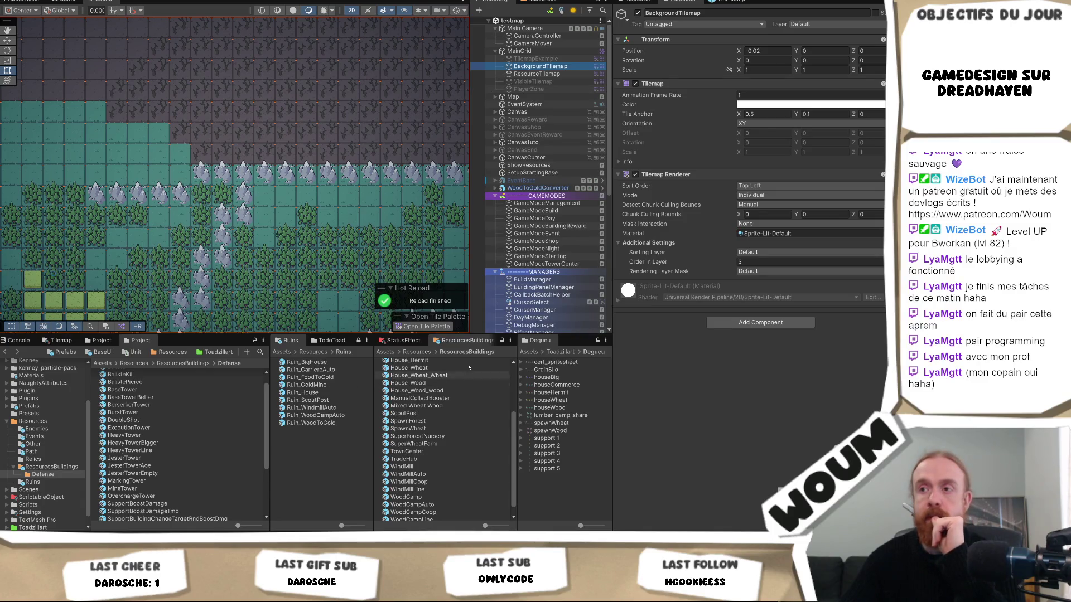
{"action": "left_click", "coordinate": [422, 326]}
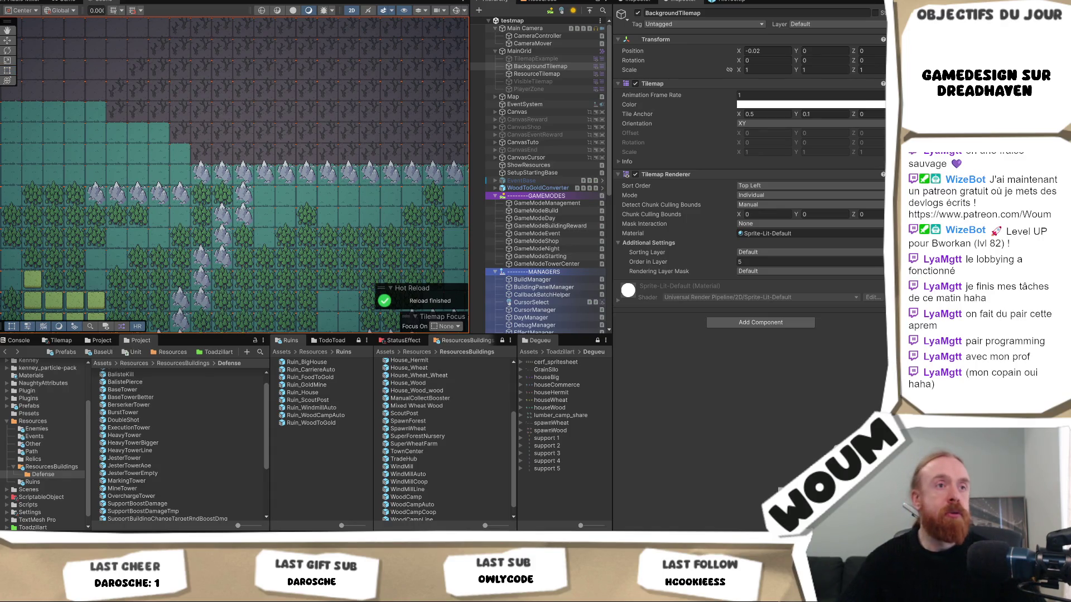
{"action": "mouse_move", "coordinate": [329, 197]}
{"action": "left_mouse_down"}
{"action": "mouse_move", "coordinate": [184, 180]}
{"action": "mouse_move", "coordinate": [173, 129]}
{"action": "mouse_move", "coordinate": [223, 146]}
{"action": "left_mouse_up"}
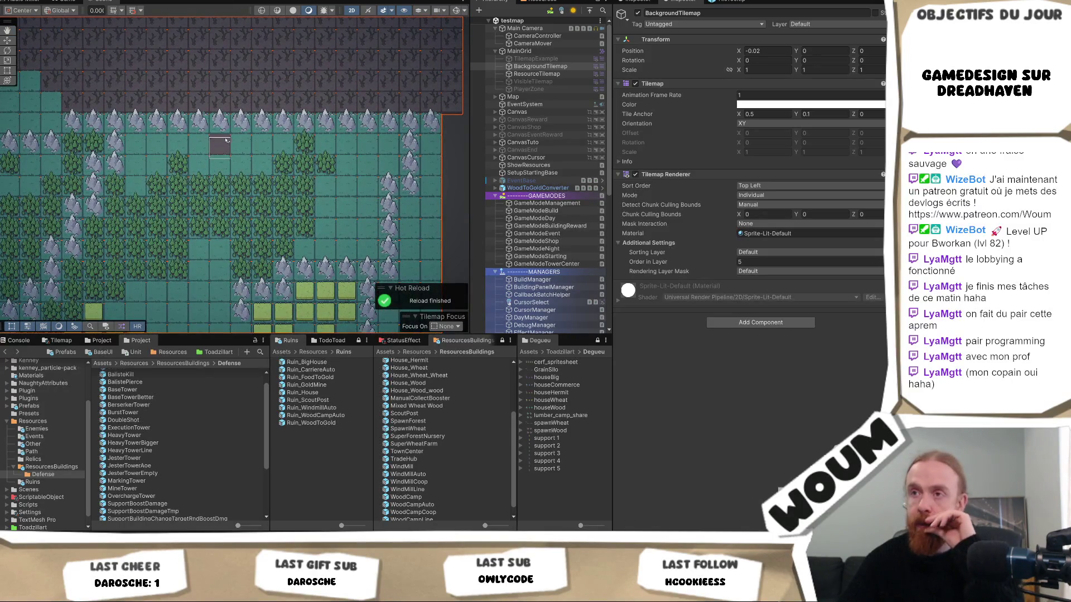
Look over the map's bottom, top and left edges, then start Play mode
{"action": "mouse_move", "coordinate": [347, 210]}
{"action": "left_mouse_down"}
{"action": "mouse_move", "coordinate": [340, 26]}
{"action": "mouse_move", "coordinate": [343, 184]}
{"action": "left_mouse_up"}
{"action": "left_click_drag", "start_coordinate": [343, 33], "coordinate": [357, 187]}
{"action": "mouse_move", "coordinate": [298, 209]}
{"action": "left_mouse_down"}
{"action": "mouse_move", "coordinate": [388, 149]}
{"action": "mouse_move", "coordinate": [269, 126]}
{"action": "mouse_move", "coordinate": [293, 70]}
{"action": "mouse_move", "coordinate": [142, 136]}
{"action": "left_mouse_up"}
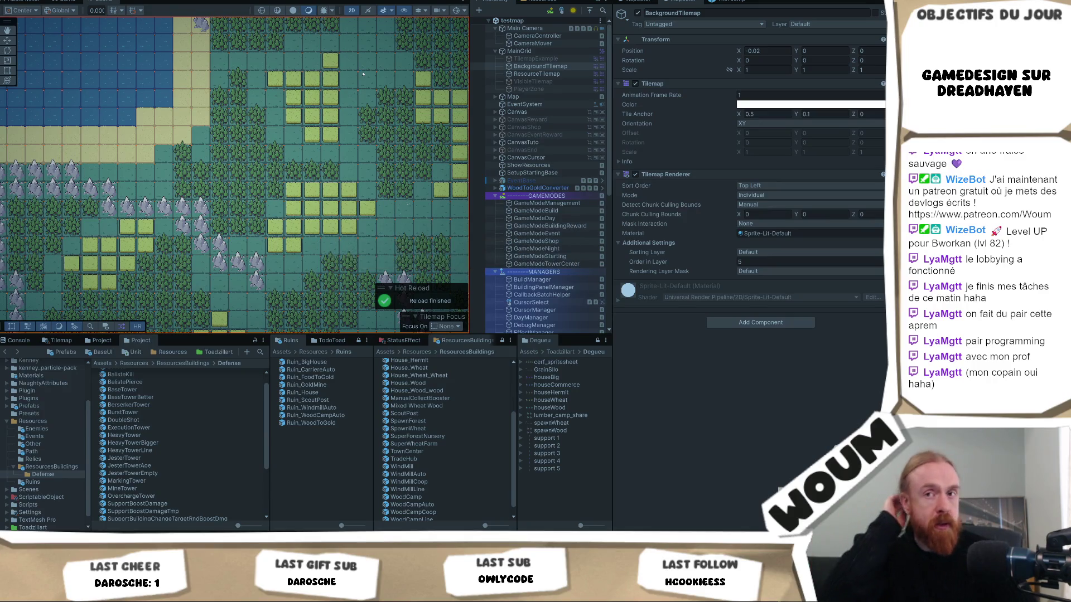
{"action": "key", "text": "ctrl+p"}
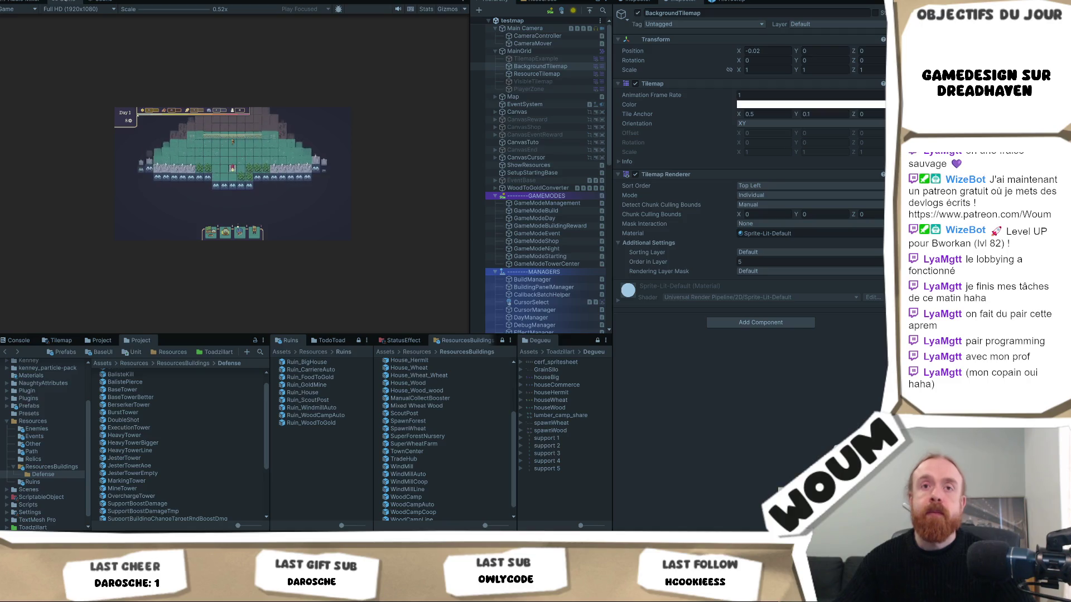
Maximize the Game view and reveal eight fog tiles along the row, uncovering mountain, gold and stone
{"action": "right_click", "coordinate": [64, 2]}
{"action": "left_click", "coordinate": [101, 35]}
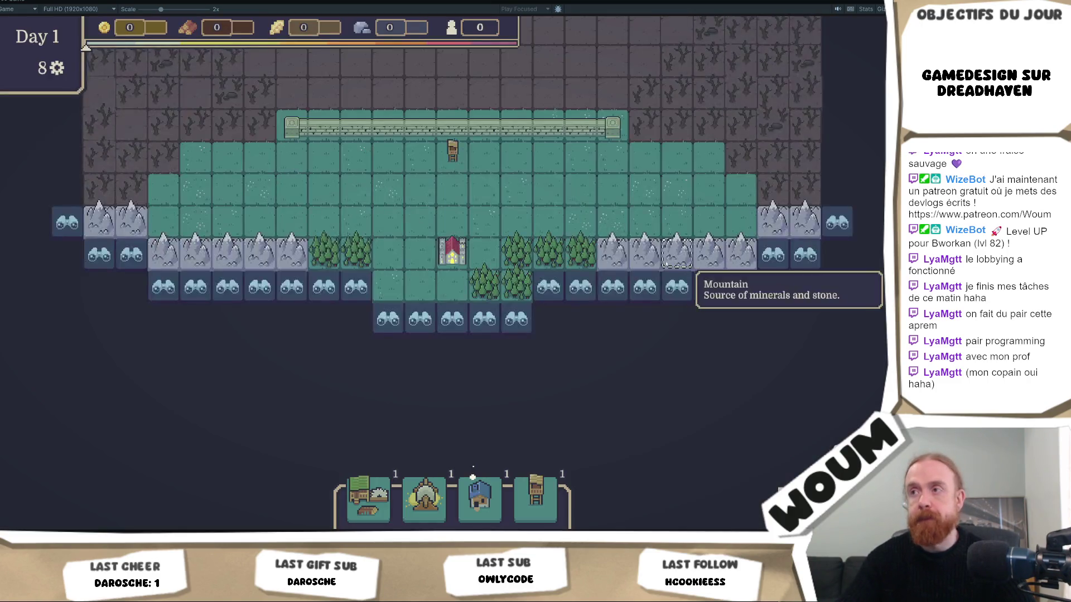
{"action": "left_click", "coordinate": [530, 221]}
{"action": "left_click", "coordinate": [619, 220]}
{"action": "left_click", "coordinate": [716, 220]}
{"action": "left_click", "coordinate": [747, 221]}
{"action": "left_click", "coordinate": [811, 220]}
{"action": "left_click", "coordinate": [641, 219]}
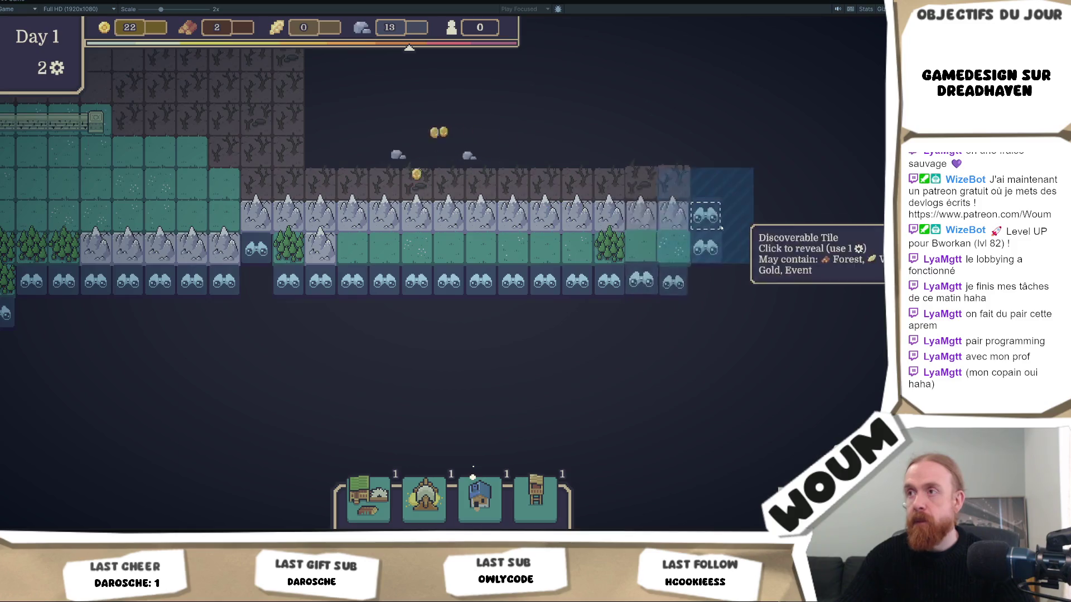
{"action": "left_click", "coordinate": [705, 220]}
{"action": "left_click", "coordinate": [772, 223]}
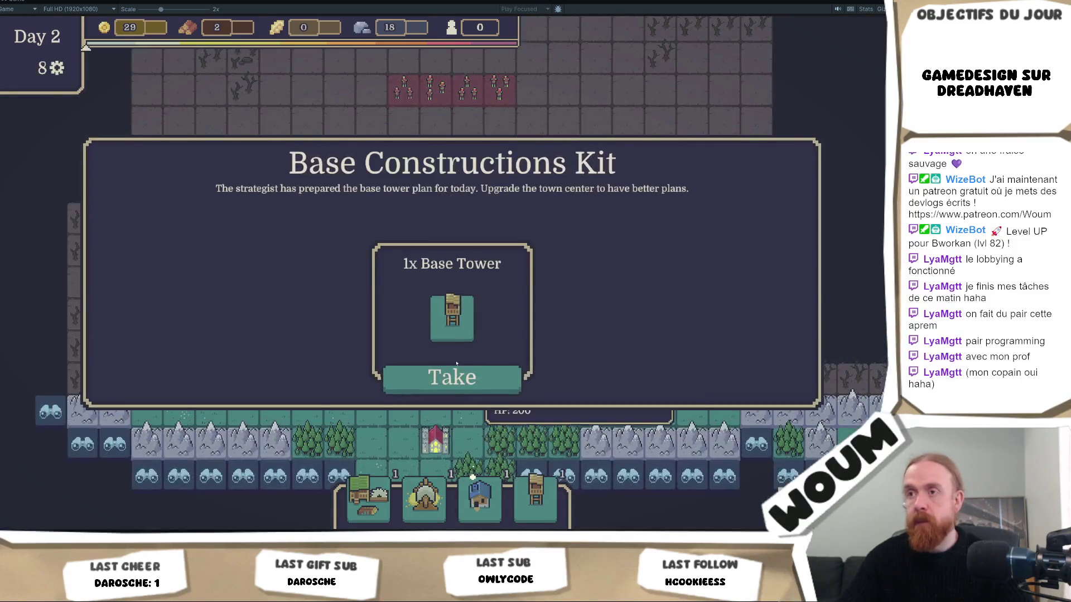
Take the Base Constructions Kit and Sylvan House cards, reveal three more tiles, then stop playing
{"action": "left_click", "coordinate": [454, 377]}
{"action": "left_click", "coordinate": [451, 389]}
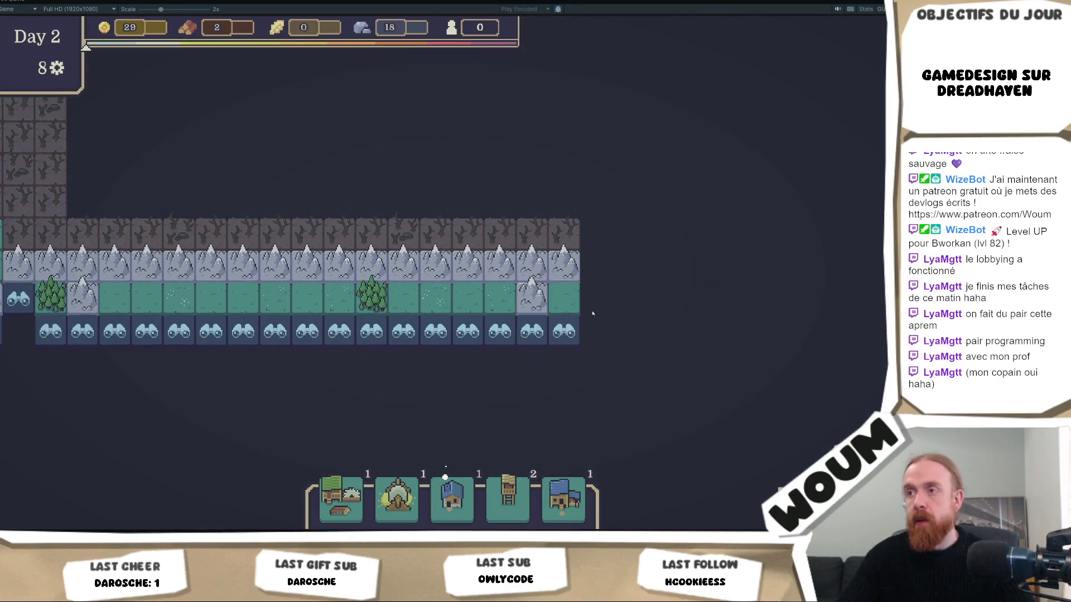
{"action": "left_click", "coordinate": [557, 340]}
{"action": "left_click", "coordinate": [502, 365]}
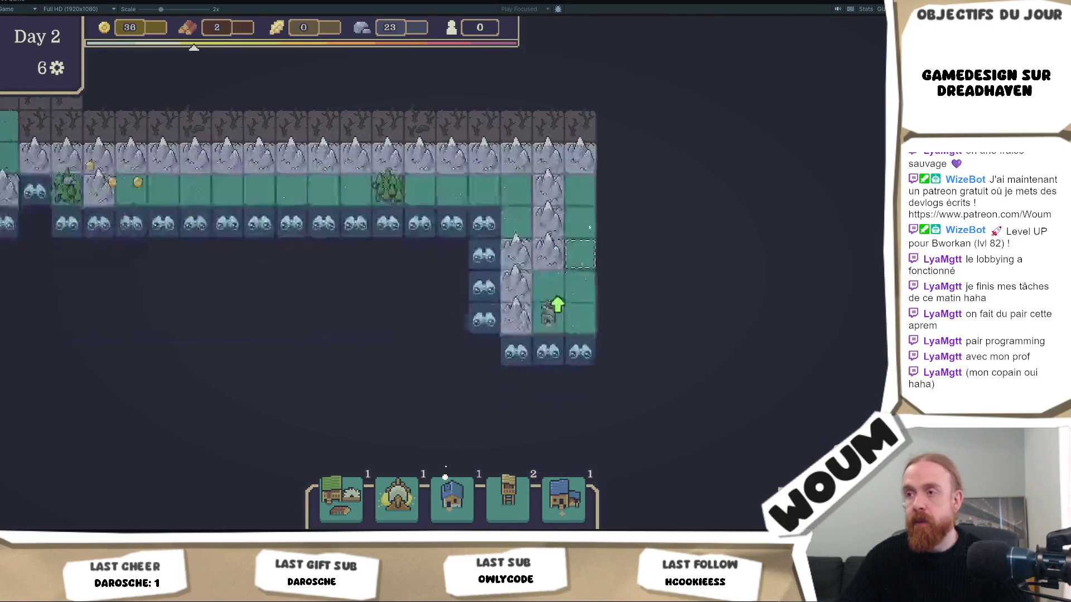
{"action": "left_click", "coordinate": [555, 310]}
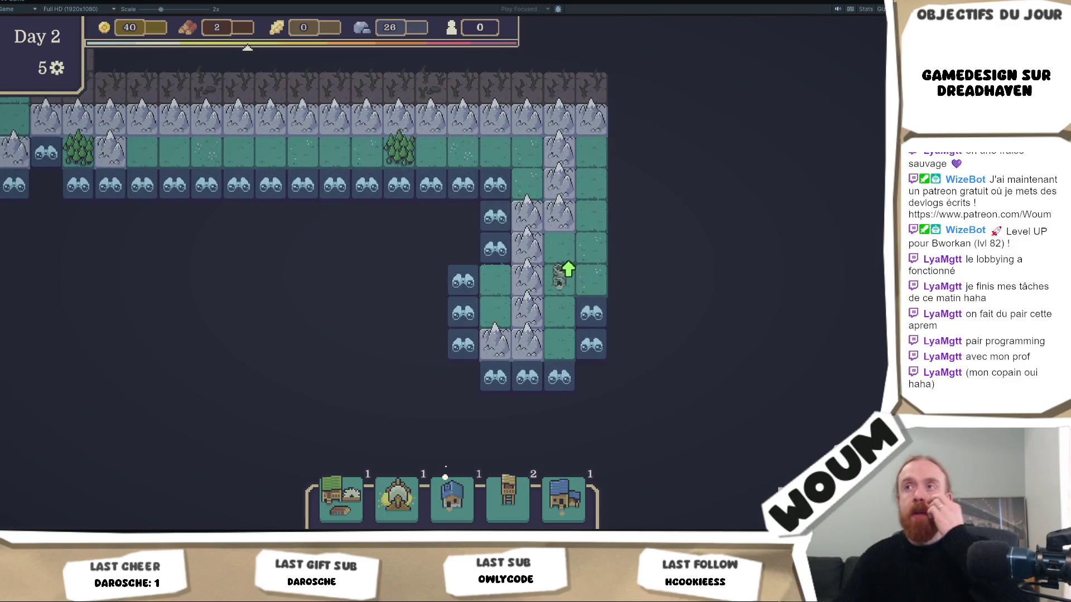
{"action": "key", "text": "ctrl+p"}
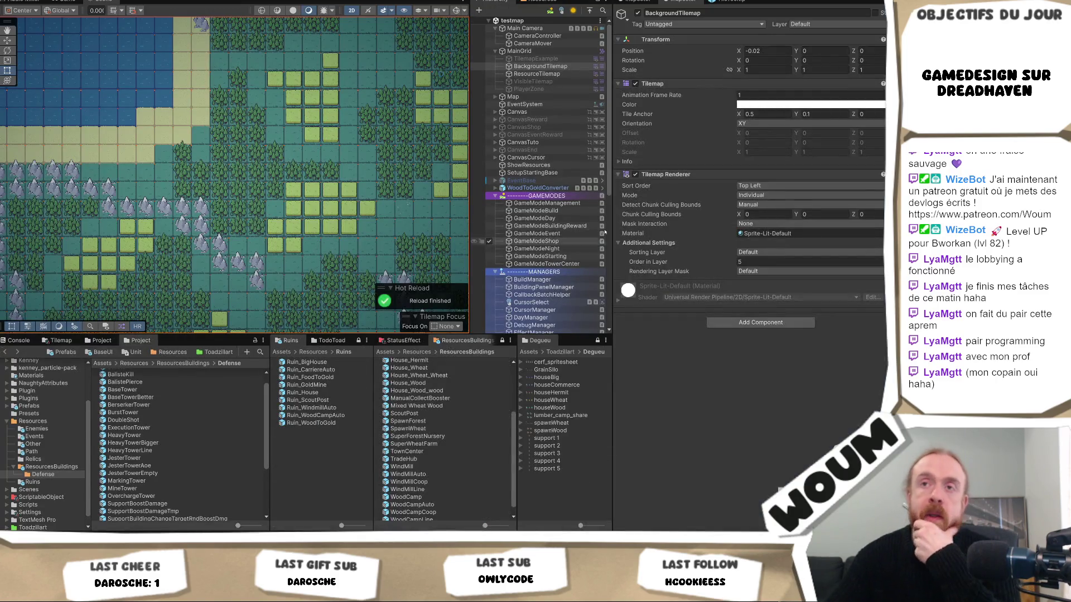
Paint a row of mountain tiles across the upper-left part of the map
{"action": "mouse_move", "coordinate": [224, 144]}
{"action": "left_mouse_down"}
{"action": "mouse_move", "coordinate": [279, 257]}
{"action": "mouse_move", "coordinate": [140, 195]}
{"action": "mouse_move", "coordinate": [34, 128]}
{"action": "left_mouse_up"}
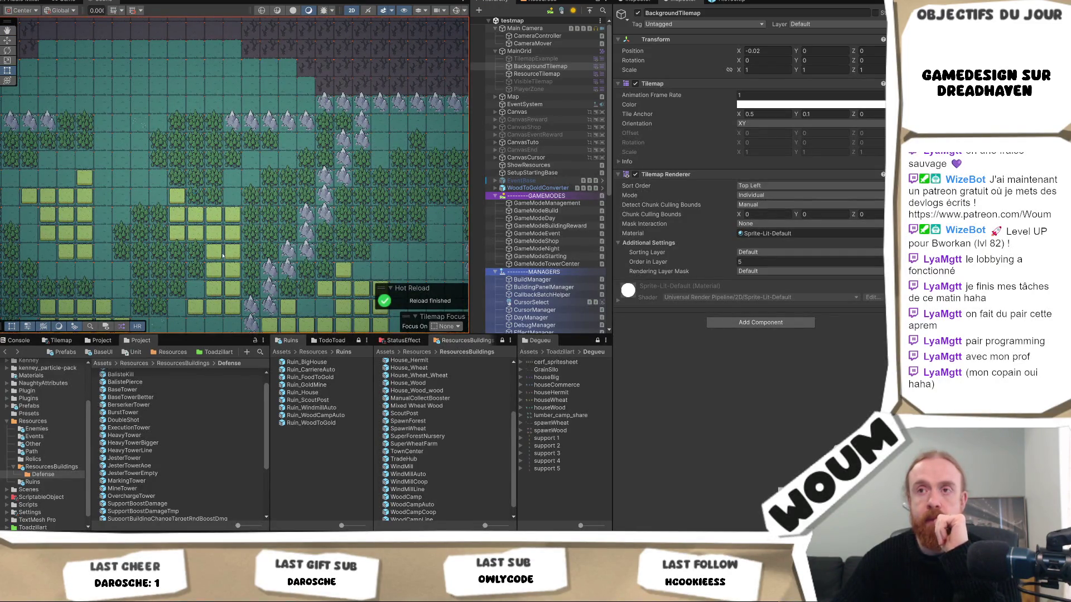
{"action": "left_click_drag", "start_coordinate": [215, 300], "coordinate": [226, 158]}
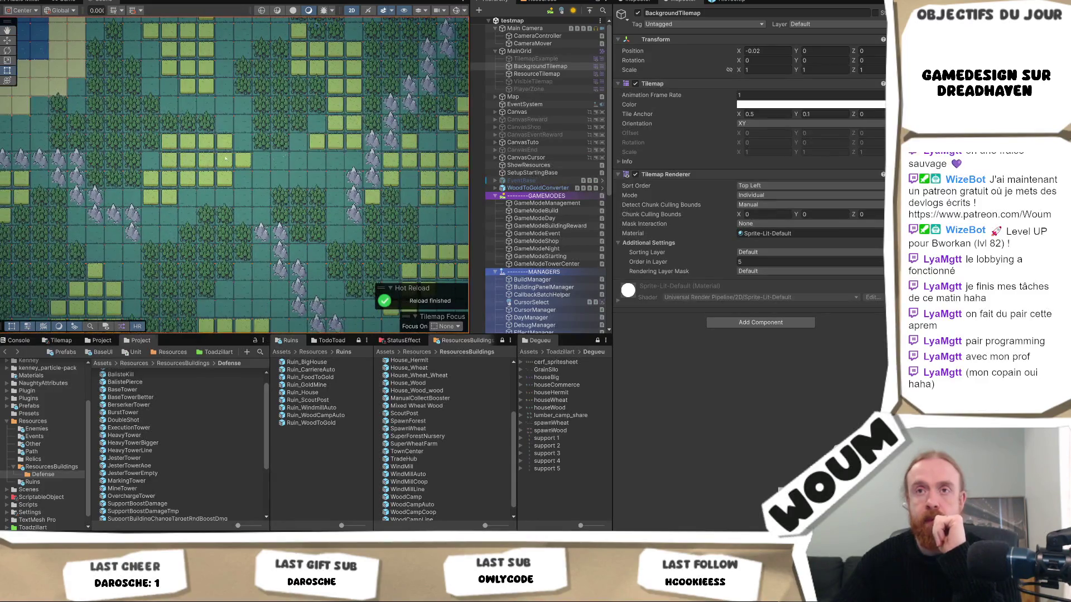
{"action": "left_click_drag", "start_coordinate": [74, 107], "coordinate": [184, 200]}
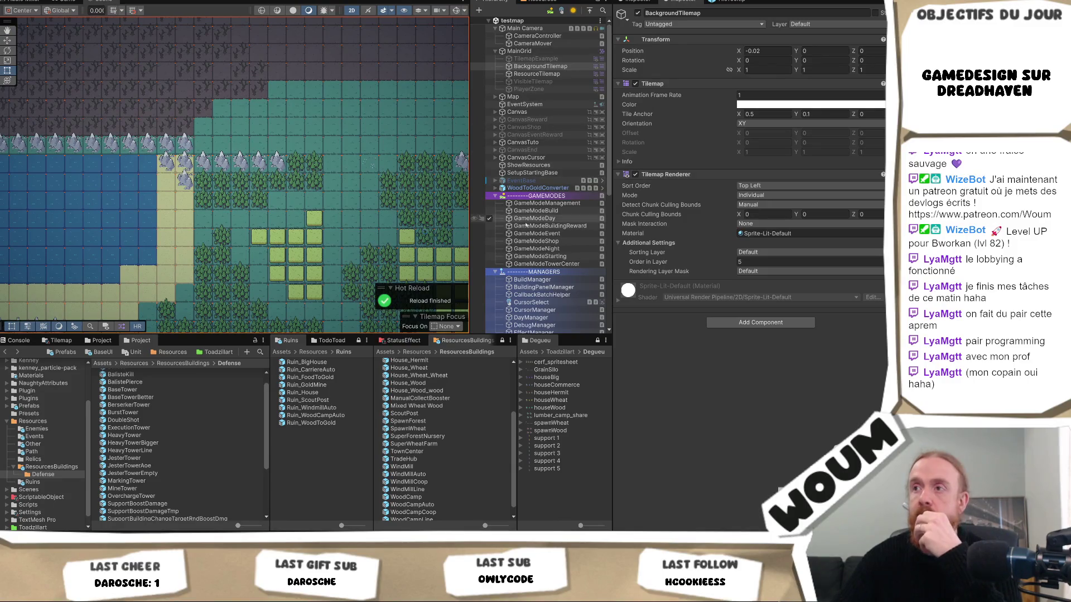
{"action": "left_click_drag", "start_coordinate": [140, 124], "coordinate": [209, 165]}
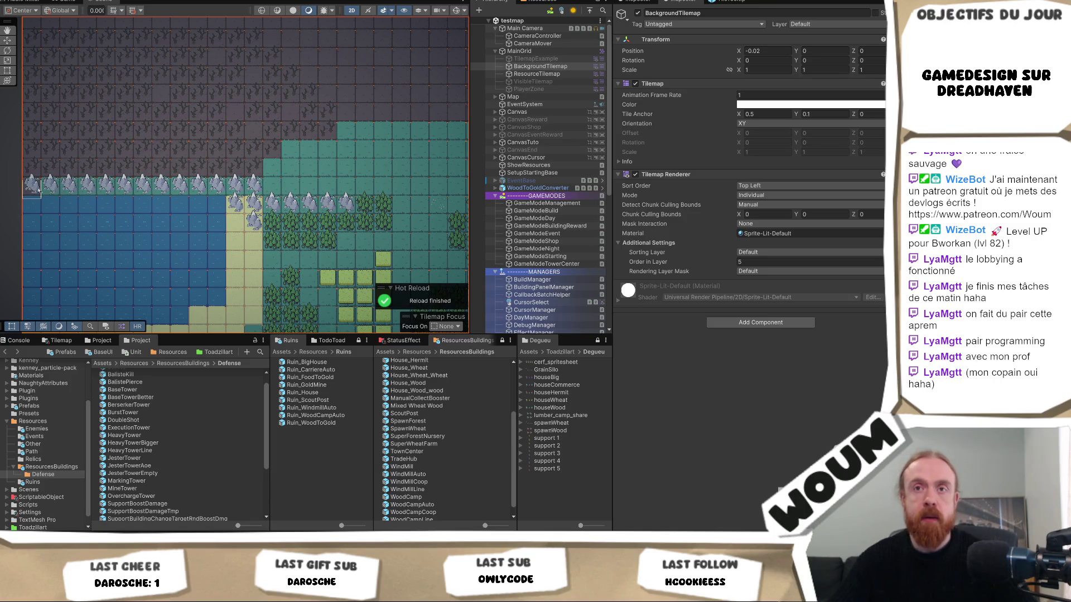
{"action": "left_click_drag", "start_coordinate": [31, 187], "coordinate": [254, 186]}
Mark a six-tile mountain strip in one row near the map's right side
{"action": "left_click_drag", "start_coordinate": [271, 283], "coordinate": [247, 255]}
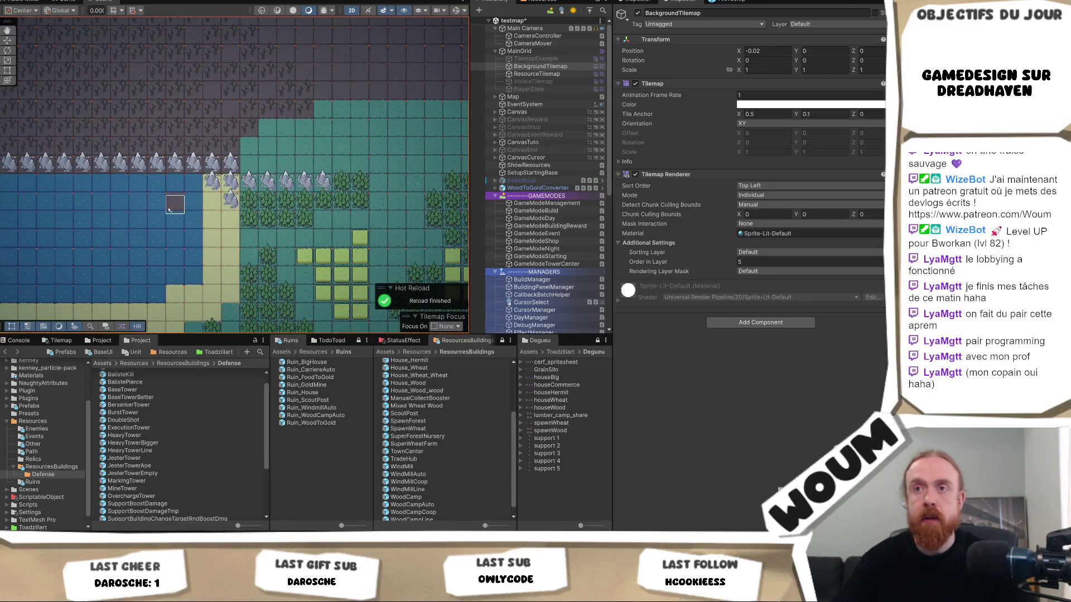
{"action": "scroll", "coordinate": [270, 239], "scroll_direction": "down", "scroll_amount": 1}
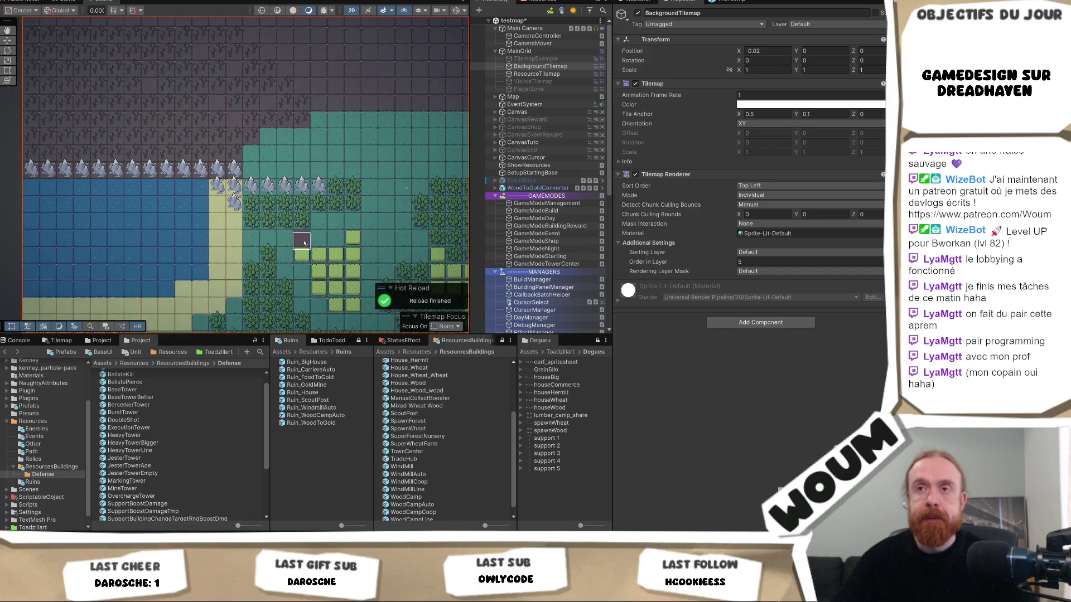
{"action": "key", "text": "Right"}
{"action": "key", "text": "Down"}
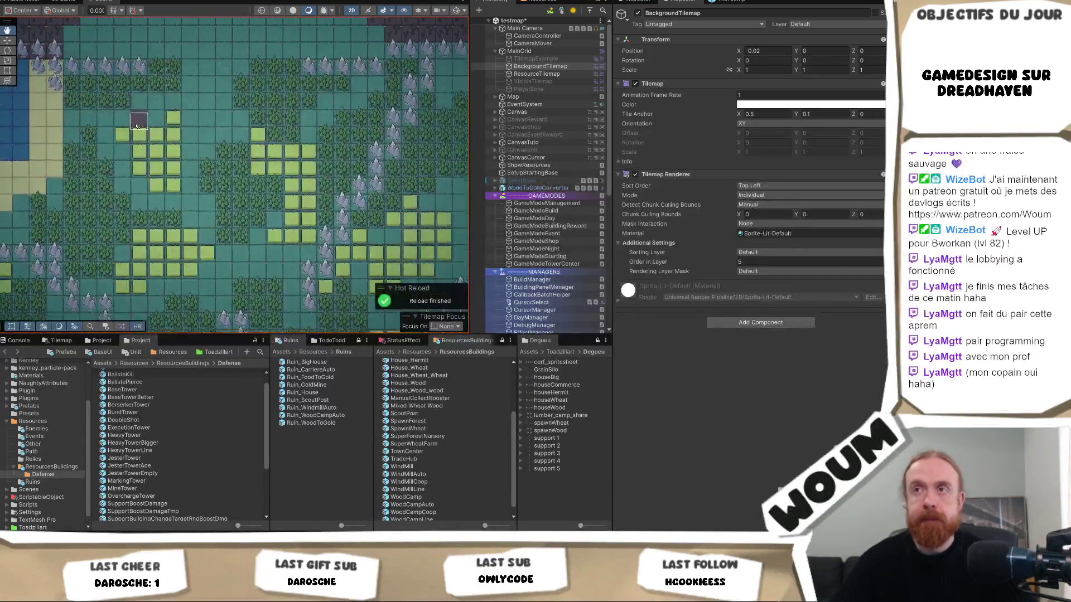
{"action": "key", "text": "Right"}
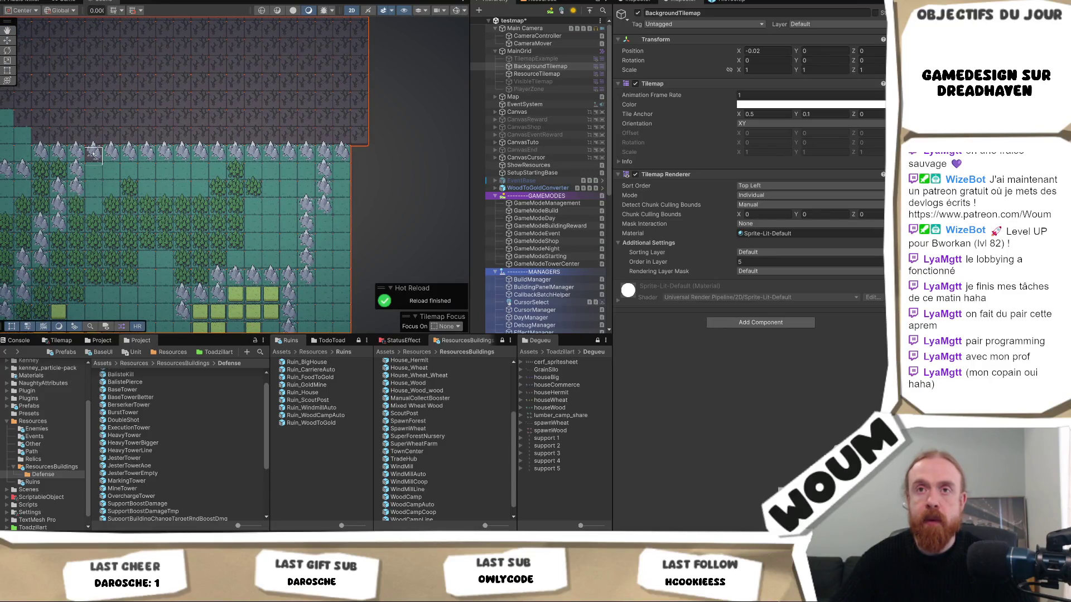
{"action": "left_click_drag", "start_coordinate": [92, 154], "coordinate": [196, 158]}
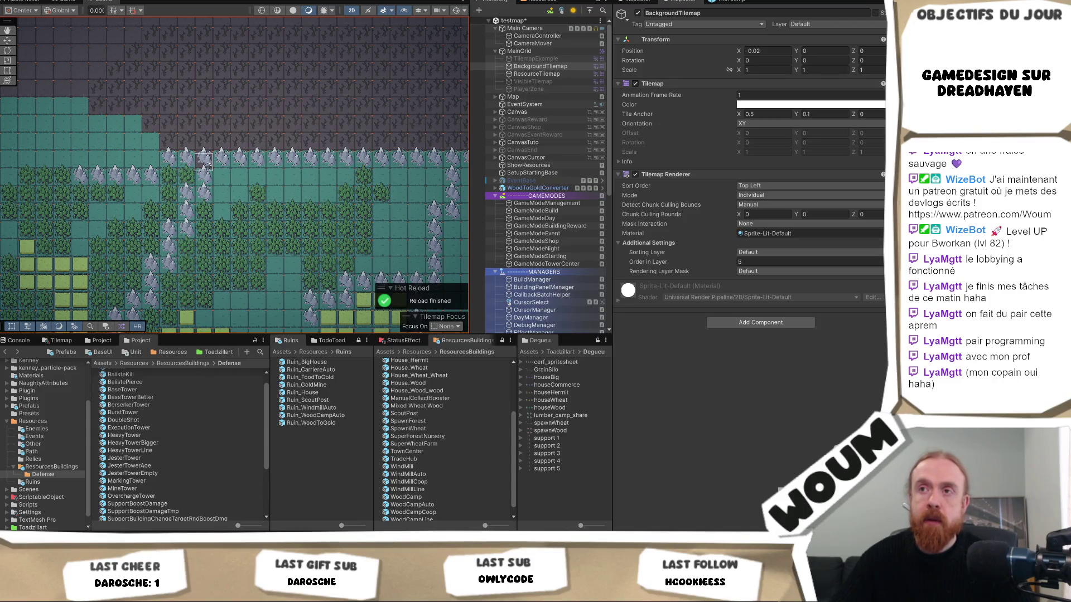
{"action": "mouse_move", "coordinate": [204, 161]}
{"action": "left_mouse_down"}
{"action": "mouse_move", "coordinate": [162, 163]}
{"action": "mouse_move", "coordinate": [417, 164]}
{"action": "left_mouse_up"}
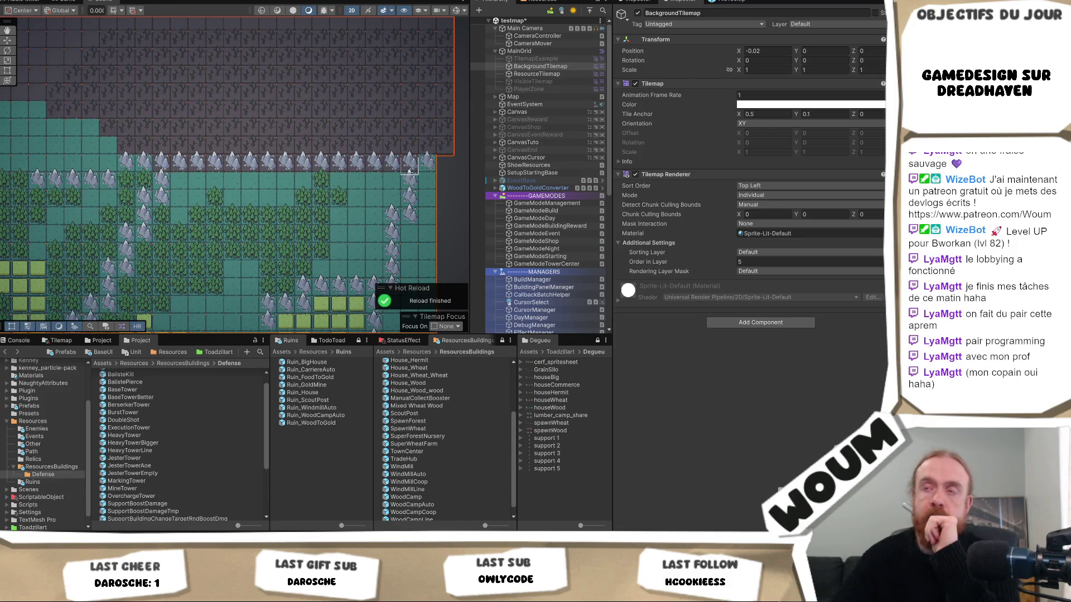
Fill the right-hand mountain column with rock tiles down to the two bottom cells
{"action": "left_click_drag", "start_coordinate": [409, 209], "coordinate": [410, 211]}
{"action": "scroll", "coordinate": [392, 222], "scroll_direction": "down", "scroll_amount": 3}
{"action": "left_click_drag", "start_coordinate": [392, 167], "coordinate": [387, 240]}
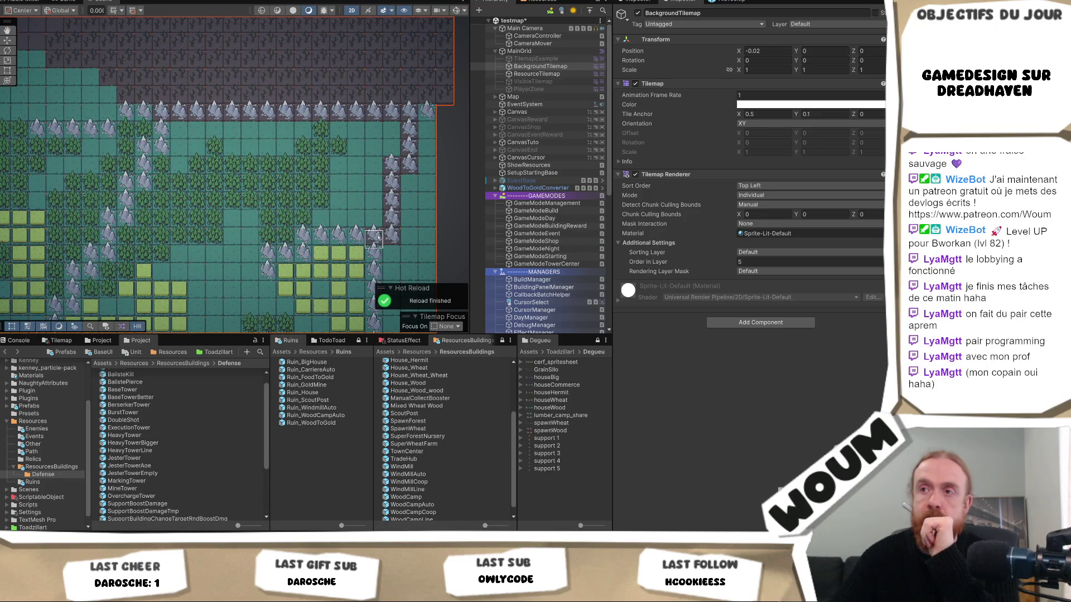
{"action": "scroll", "coordinate": [386, 234], "scroll_direction": "down", "scroll_amount": 10}
{"action": "left_click_drag", "start_coordinate": [379, 156], "coordinate": [380, 240]}
{"action": "scroll", "coordinate": [380, 240], "scroll_direction": "down", "scroll_amount": 8}
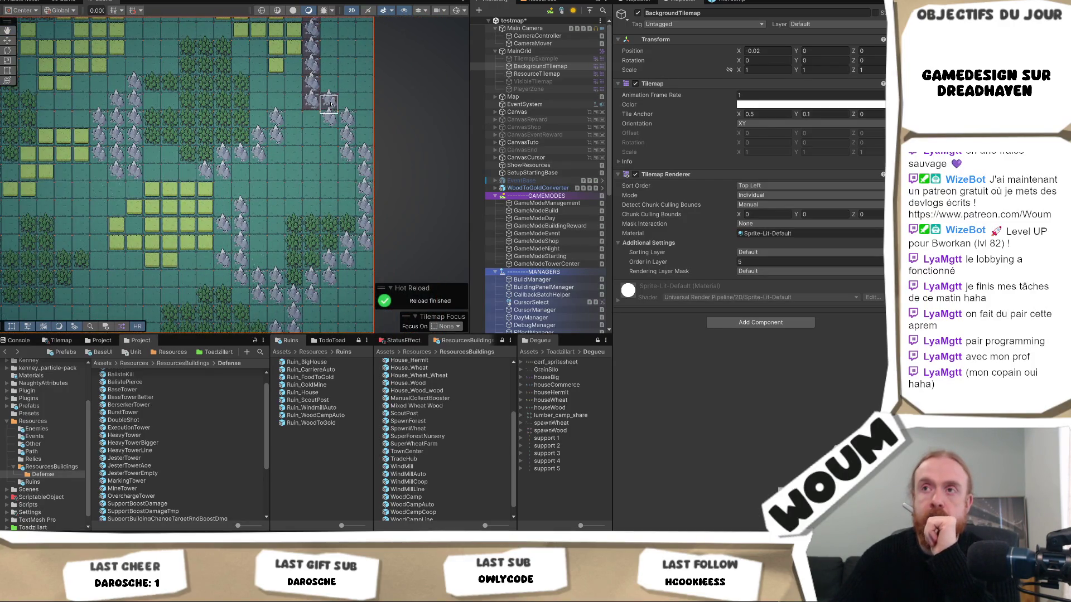
{"action": "left_click_drag", "start_coordinate": [344, 126], "coordinate": [345, 157]}
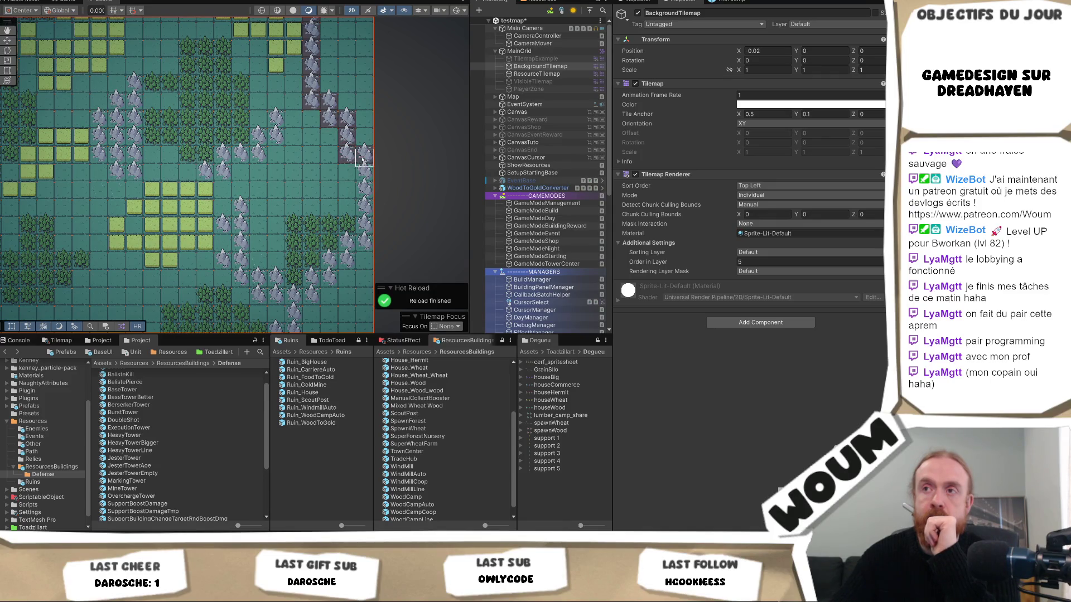
{"action": "left_click_drag", "start_coordinate": [361, 233], "coordinate": [360, 248]}
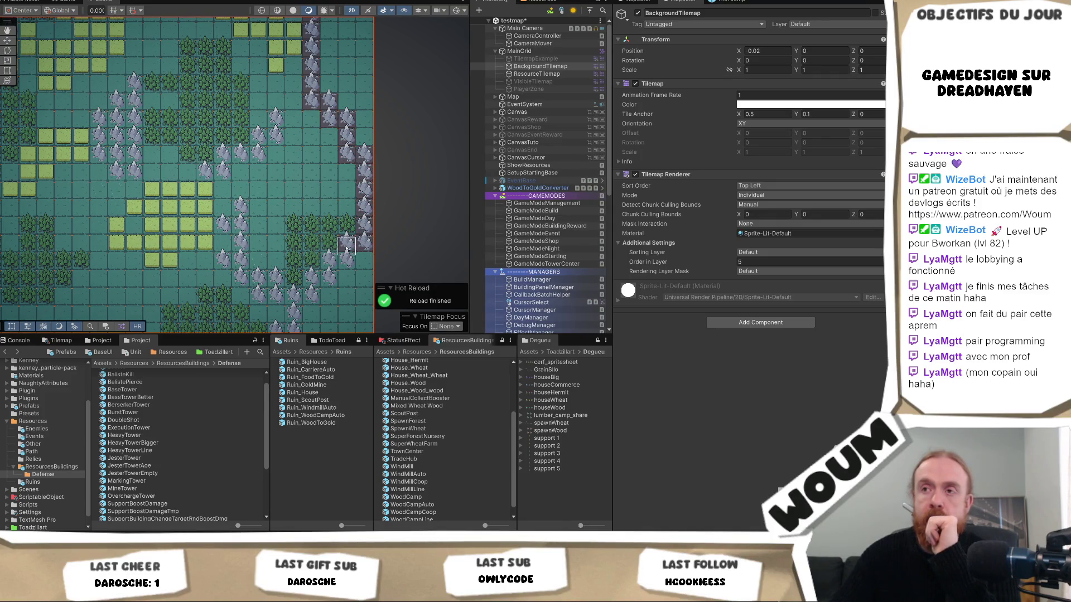
{"action": "scroll", "coordinate": [335, 277], "scroll_direction": "down", "scroll_amount": 5}
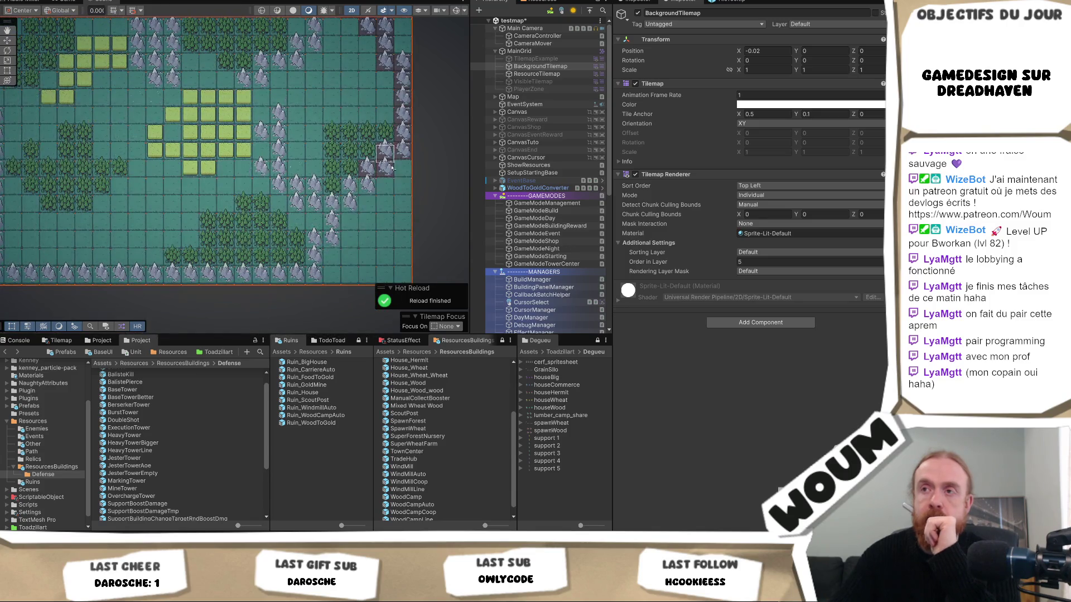
{"action": "left_click", "coordinate": [355, 195]}
Finish the bottom mountain cell, then box-fill a second mountain row across the map's left side
{"action": "left_click", "coordinate": [331, 212]}
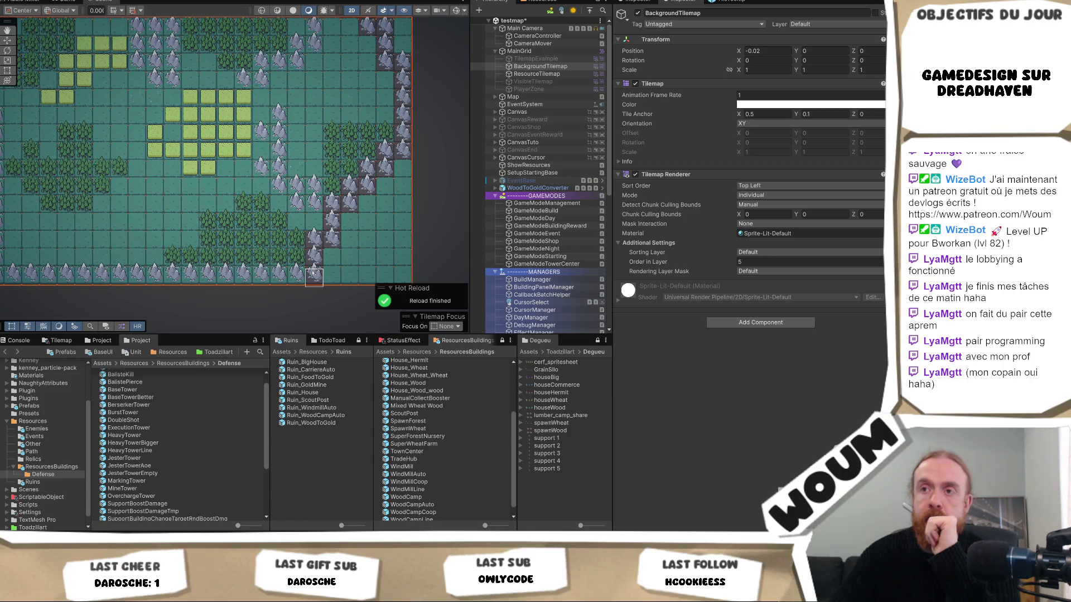
{"action": "mouse_move", "coordinate": [205, 276]}
{"action": "left_mouse_down"}
{"action": "mouse_move", "coordinate": [403, 276]}
{"action": "mouse_move", "coordinate": [536, 294]}
{"action": "mouse_move", "coordinate": [131, 288]}
{"action": "left_mouse_up"}
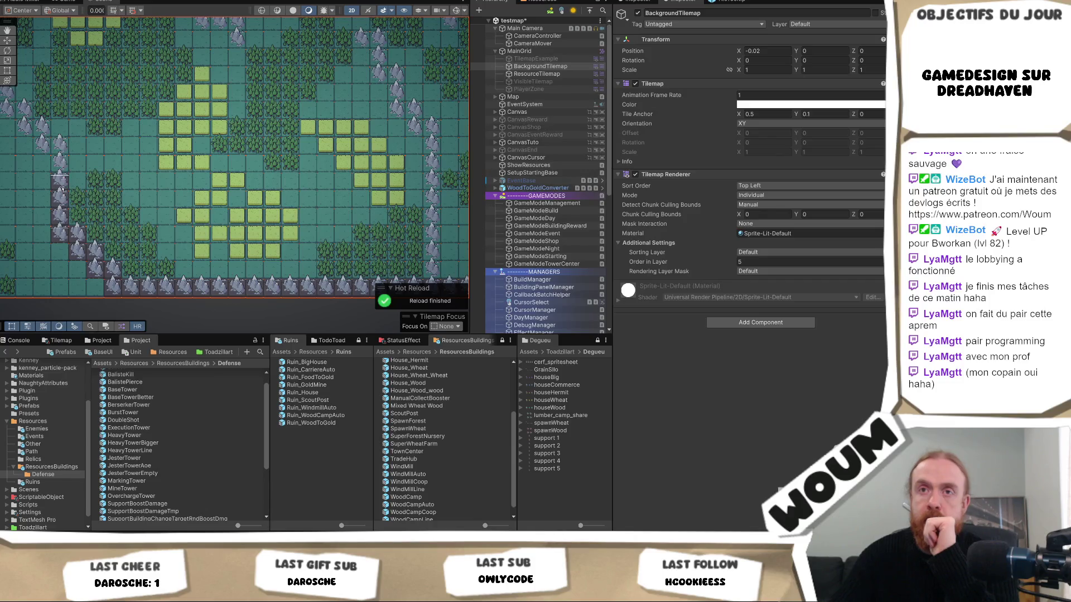
{"action": "left_click_drag", "start_coordinate": [60, 149], "coordinate": [174, 225]}
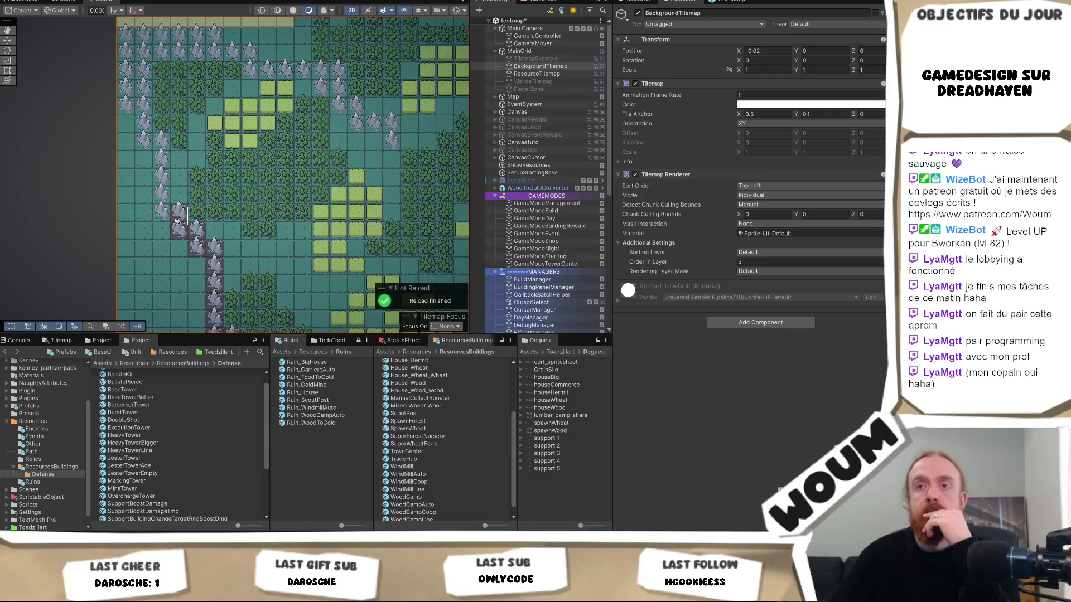
{"action": "mouse_move", "coordinate": [167, 94]}
{"action": "left_mouse_down"}
{"action": "mouse_move", "coordinate": [120, 279]}
{"action": "mouse_move", "coordinate": [119, 184]}
{"action": "mouse_move", "coordinate": [109, 184]}
{"action": "left_mouse_up"}
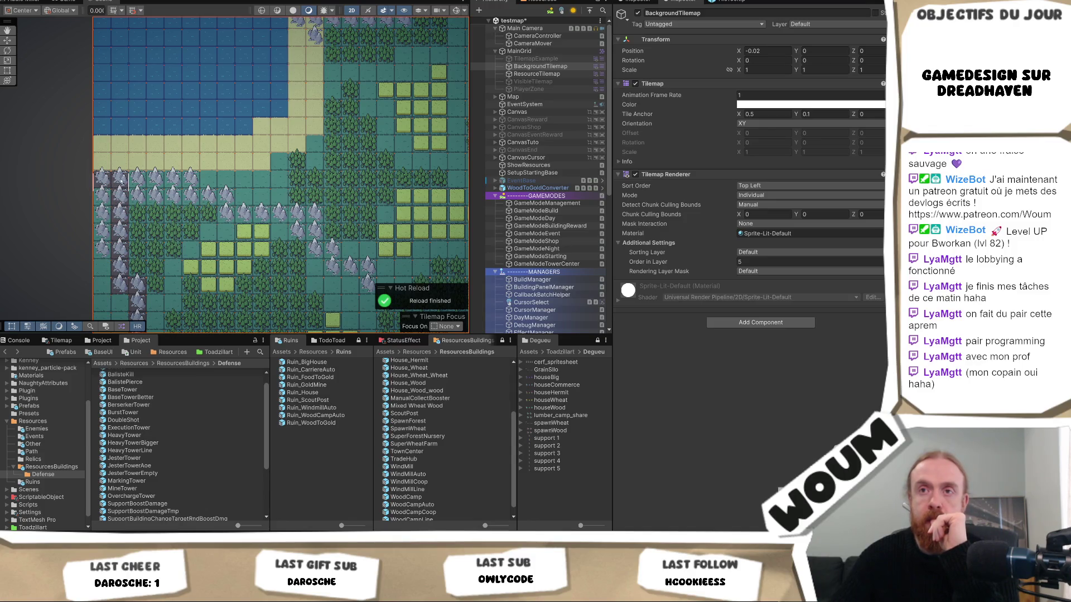
{"action": "mouse_move", "coordinate": [194, 185]}
{"action": "left_mouse_down"}
{"action": "mouse_move", "coordinate": [112, 199]}
{"action": "mouse_move", "coordinate": [195, 199]}
{"action": "left_mouse_up"}
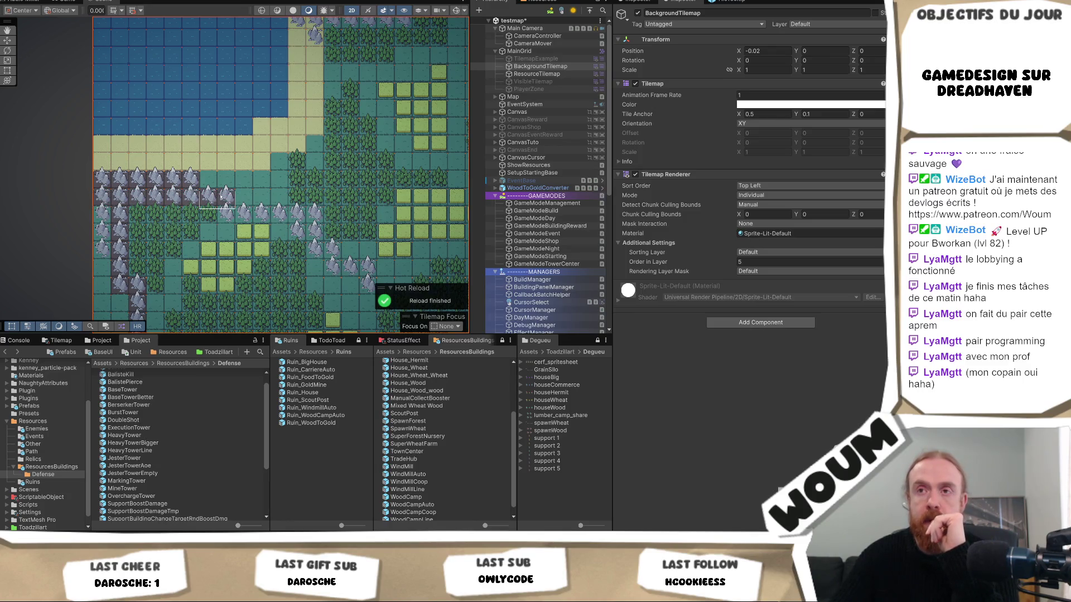
{"action": "scroll", "coordinate": [254, 240], "scroll_direction": "down", "scroll_amount": 2}
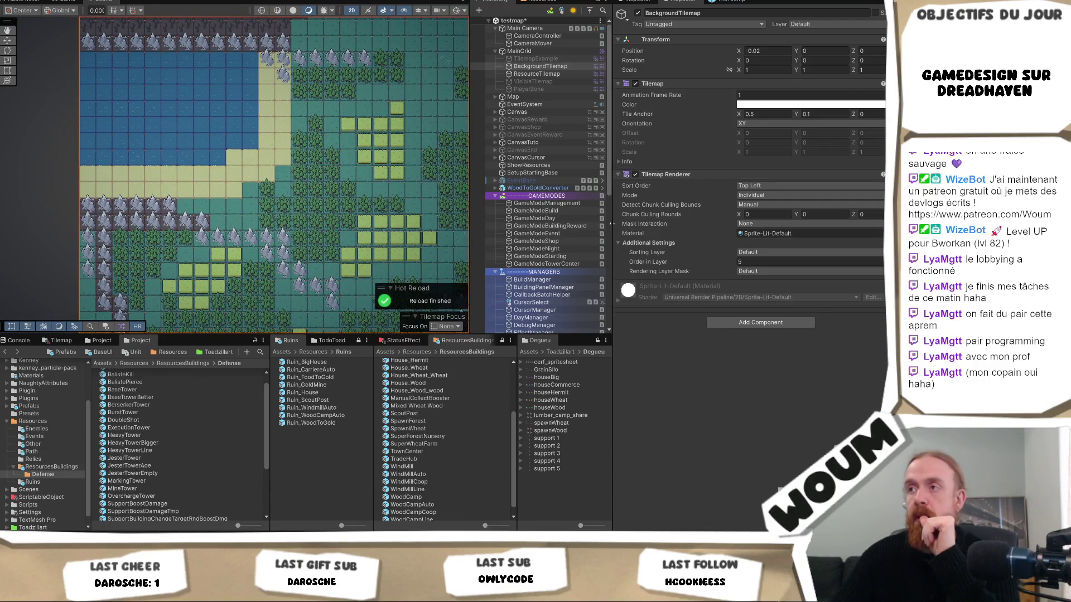
On ResourceTilemap, paint trees along the top row, over both mountain rows and down the left columns
{"action": "left_click", "coordinate": [557, 73]}
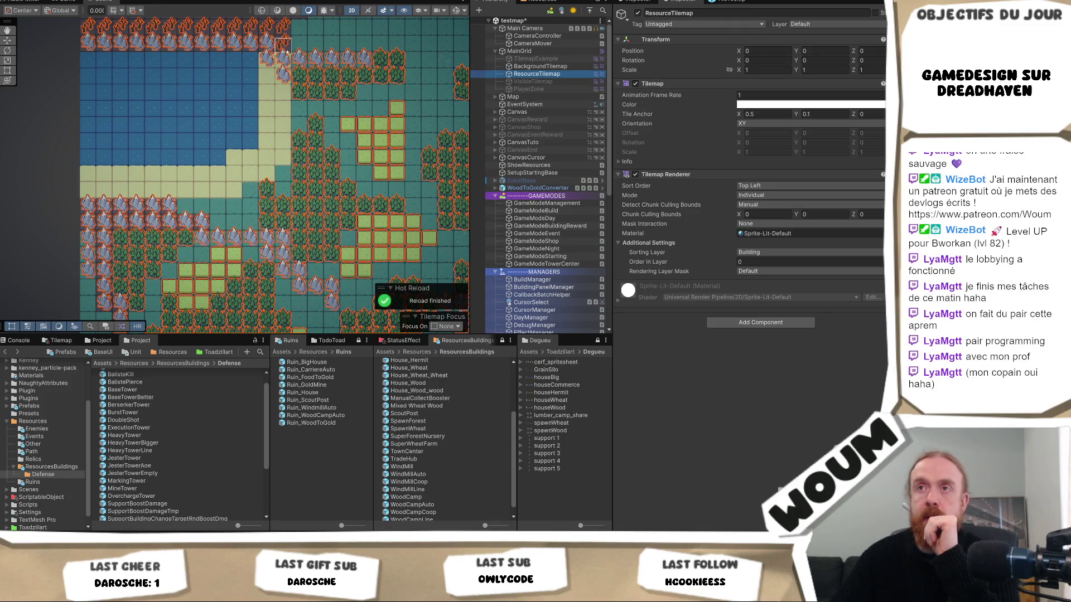
{"action": "left_click_drag", "start_coordinate": [288, 50], "coordinate": [106, 42]}
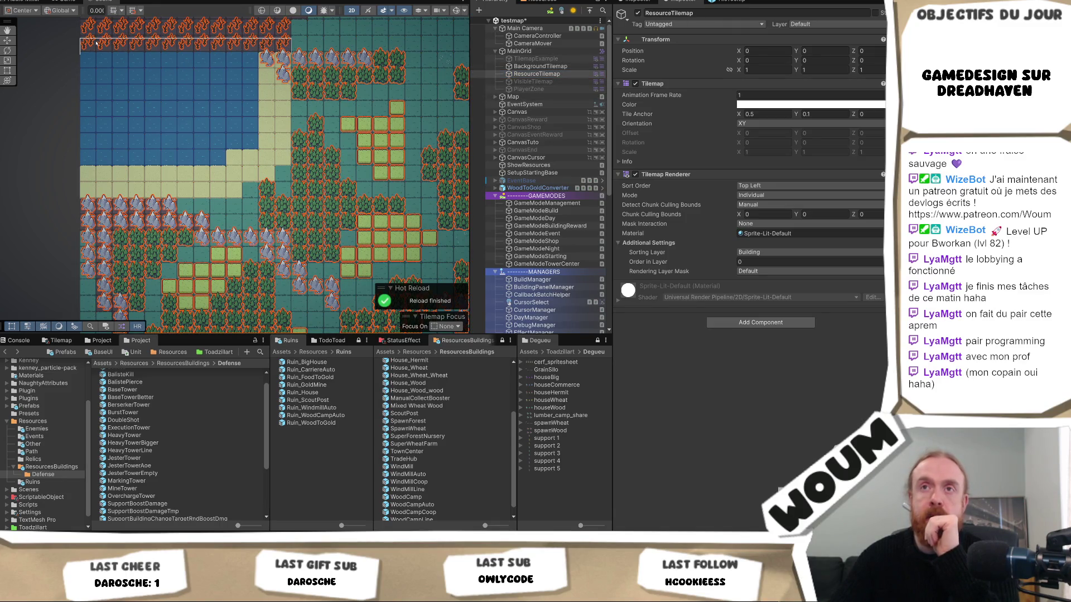
{"action": "mouse_move", "coordinate": [104, 222]}
{"action": "left_mouse_down"}
{"action": "mouse_move", "coordinate": [89, 215]}
{"action": "mouse_move", "coordinate": [173, 226]}
{"action": "mouse_move", "coordinate": [219, 136]}
{"action": "left_mouse_up"}
{"action": "left_click_drag", "start_coordinate": [112, 157], "coordinate": [115, 303]}
Extend the forest down the left three columns and over the middle and right mountain columns
{"action": "scroll", "coordinate": [150, 294], "scroll_direction": "down", "scroll_amount": 5}
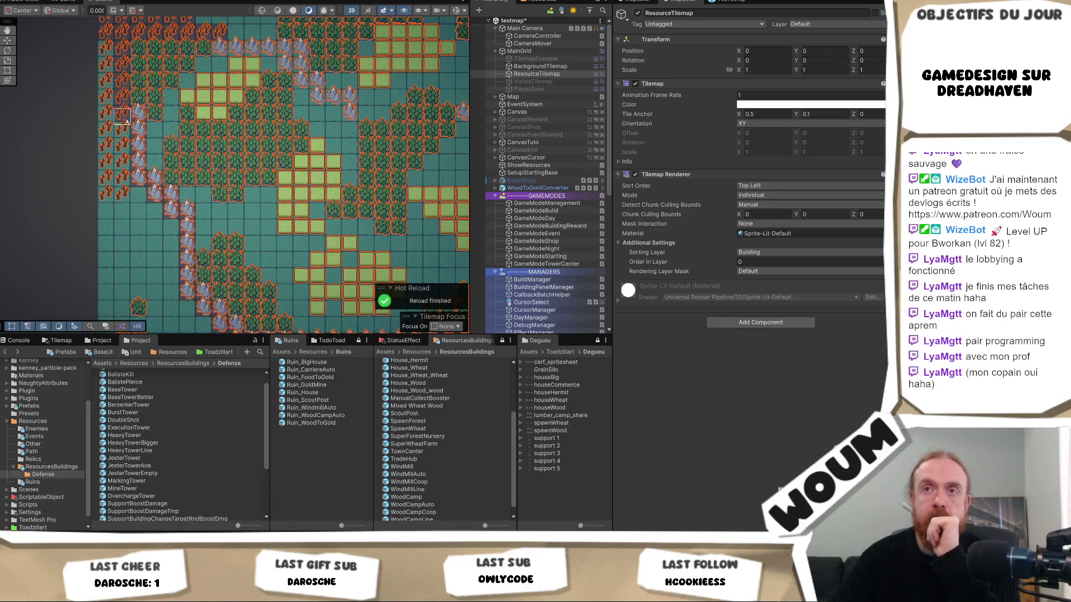
{"action": "mouse_move", "coordinate": [135, 121]}
{"action": "left_mouse_down"}
{"action": "mouse_move", "coordinate": [131, 268]}
{"action": "mouse_move", "coordinate": [106, 184]}
{"action": "mouse_move", "coordinate": [170, 195]}
{"action": "mouse_move", "coordinate": [156, 184]}
{"action": "mouse_move", "coordinate": [172, 234]}
{"action": "mouse_move", "coordinate": [171, 195]}
{"action": "mouse_move", "coordinate": [187, 302]}
{"action": "mouse_move", "coordinate": [190, 215]}
{"action": "mouse_move", "coordinate": [190, 301]}
{"action": "left_mouse_up"}
{"action": "scroll", "coordinate": [178, 195], "scroll_direction": "down", "scroll_amount": 5}
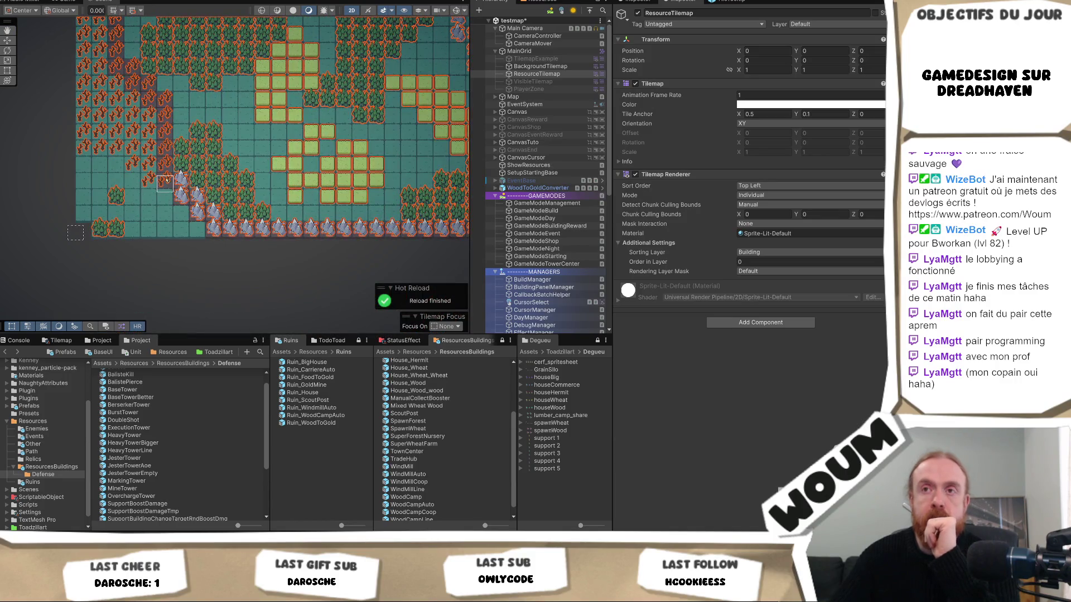
{"action": "mouse_move", "coordinate": [175, 214]}
{"action": "left_mouse_down"}
{"action": "mouse_move", "coordinate": [168, 234]}
{"action": "mouse_move", "coordinate": [182, 184]}
{"action": "mouse_move", "coordinate": [215, 234]}
{"action": "mouse_move", "coordinate": [408, 224]}
{"action": "mouse_move", "coordinate": [272, 267]}
{"action": "mouse_move", "coordinate": [68, 251]}
{"action": "mouse_move", "coordinate": [446, 236]}
{"action": "mouse_move", "coordinate": [209, 260]}
{"action": "mouse_move", "coordinate": [261, 263]}
{"action": "mouse_move", "coordinate": [318, 237]}
{"action": "mouse_move", "coordinate": [321, 262]}
{"action": "mouse_move", "coordinate": [293, 209]}
{"action": "mouse_move", "coordinate": [307, 166]}
{"action": "left_mouse_up"}
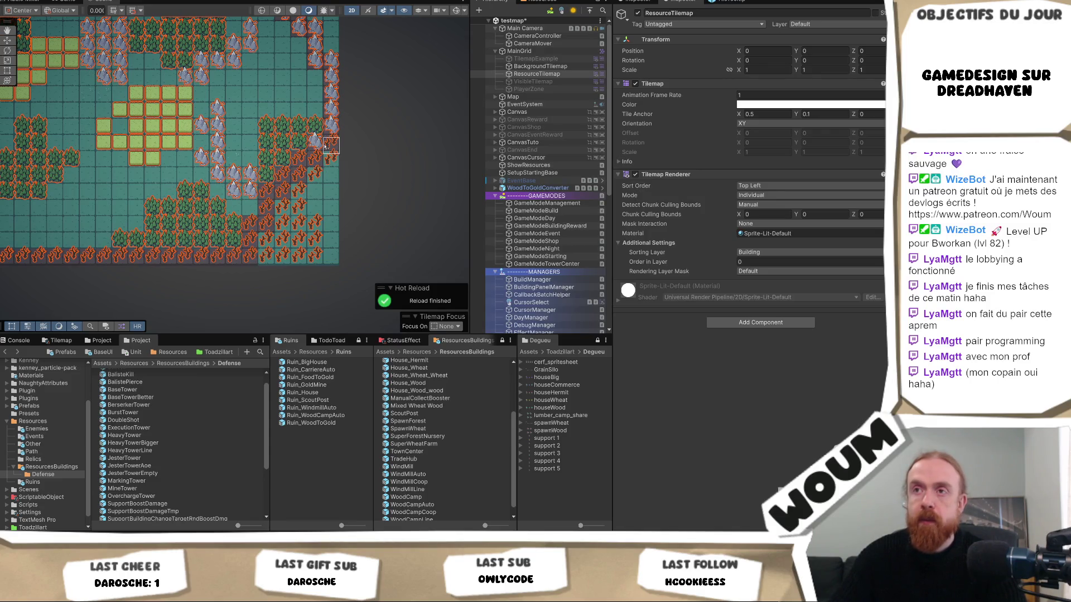
{"action": "scroll", "coordinate": [323, 178], "scroll_direction": "up", "scroll_amount": 5}
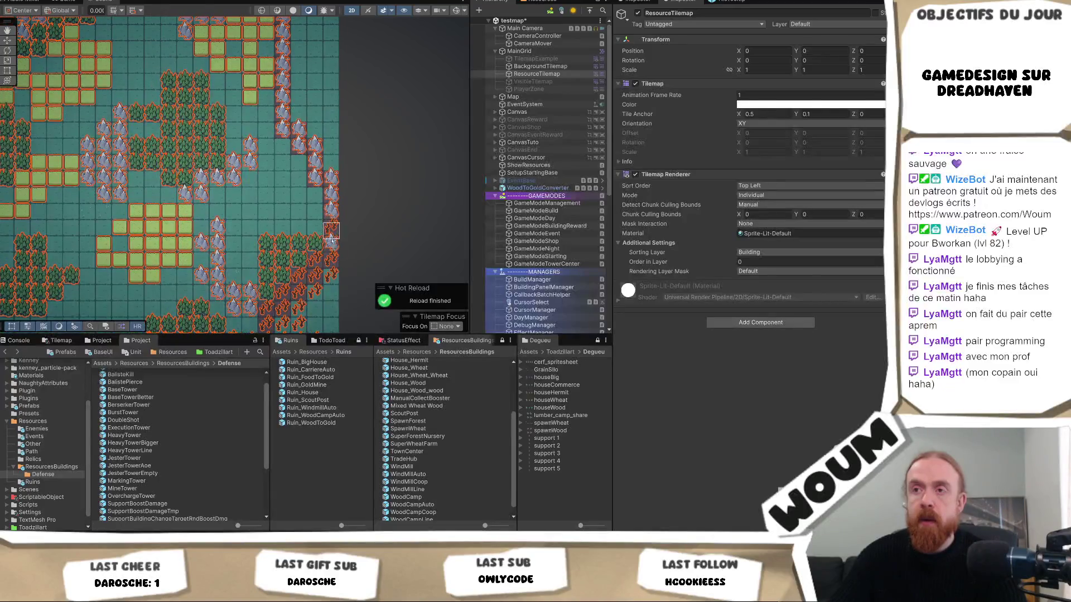
{"action": "mouse_move", "coordinate": [333, 216]}
{"action": "left_mouse_down"}
{"action": "mouse_move", "coordinate": [331, 133]}
{"action": "mouse_move", "coordinate": [315, 167]}
{"action": "mouse_move", "coordinate": [301, 150]}
{"action": "mouse_move", "coordinate": [300, 109]}
{"action": "left_mouse_up"}
Extend forest further down the right columns and fill a whole upper mountain row with trees
{"action": "scroll", "coordinate": [295, 167], "scroll_direction": "up", "scroll_amount": 5}
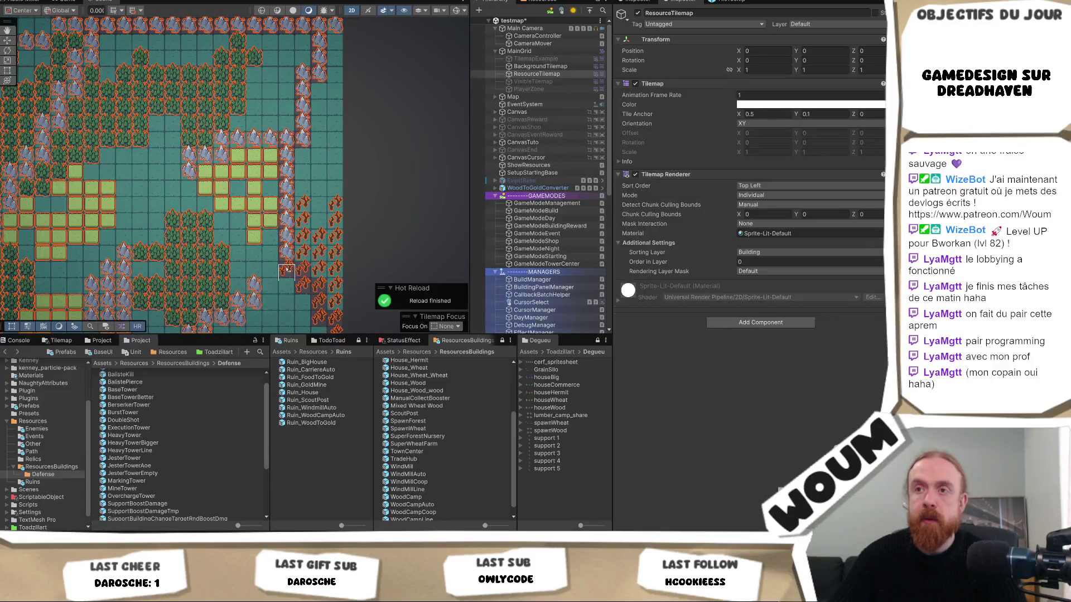
{"action": "mouse_move", "coordinate": [285, 222]}
{"action": "left_mouse_down"}
{"action": "mouse_move", "coordinate": [288, 137]}
{"action": "mouse_move", "coordinate": [304, 114]}
{"action": "mouse_move", "coordinate": [319, 137]}
{"action": "mouse_move", "coordinate": [305, 120]}
{"action": "mouse_move", "coordinate": [335, 84]}
{"action": "mouse_move", "coordinate": [325, 107]}
{"action": "left_mouse_up"}
{"action": "scroll", "coordinate": [325, 108], "scroll_direction": "up", "scroll_amount": 2}
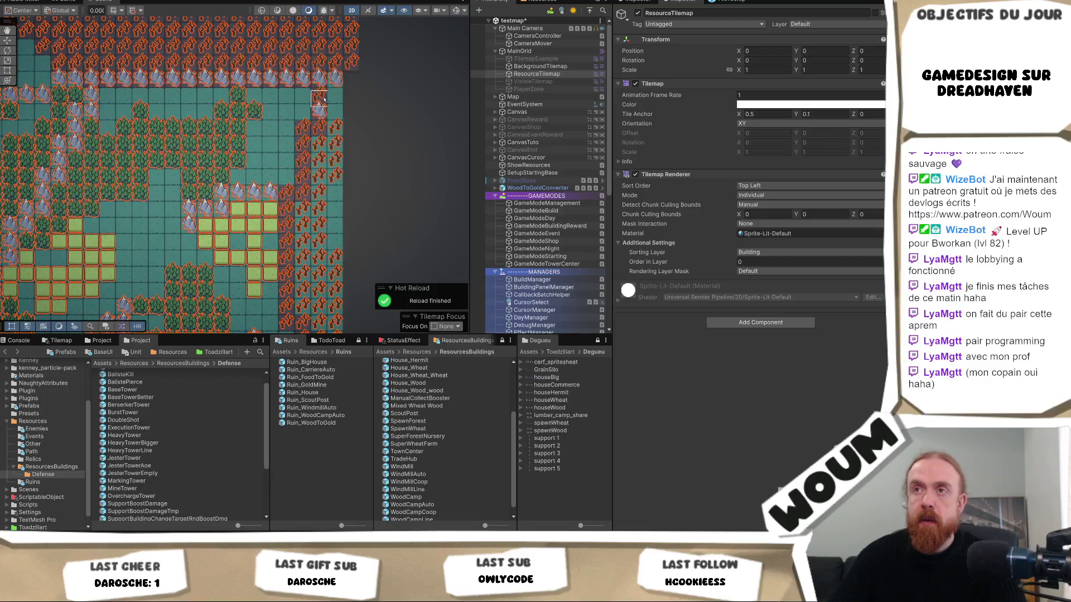
{"action": "scroll", "coordinate": [325, 108], "scroll_direction": "left", "scroll_amount": 3}
{"action": "left_click_drag", "start_coordinate": [359, 82], "coordinate": [114, 83]}
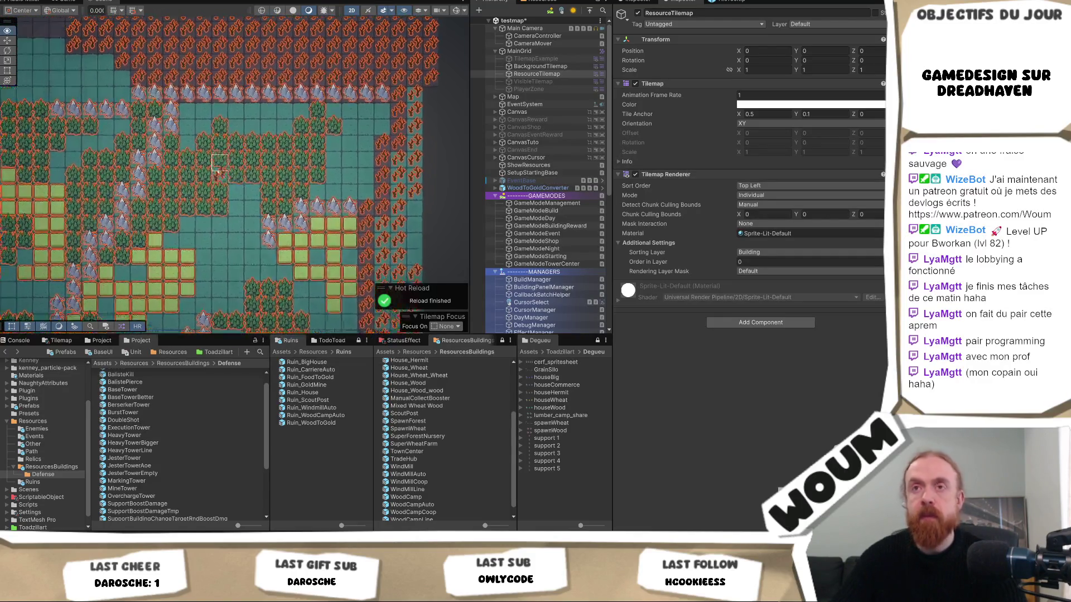
Fill another upper row with forest, then move the view toward the map's lower area
{"action": "scroll", "coordinate": [223, 167], "scroll_direction": "up", "scroll_amount": 2}
{"action": "scroll", "coordinate": [223, 167], "scroll_direction": "left", "scroll_amount": 3}
{"action": "left_click_drag", "start_coordinate": [165, 115], "coordinate": [430, 116]}
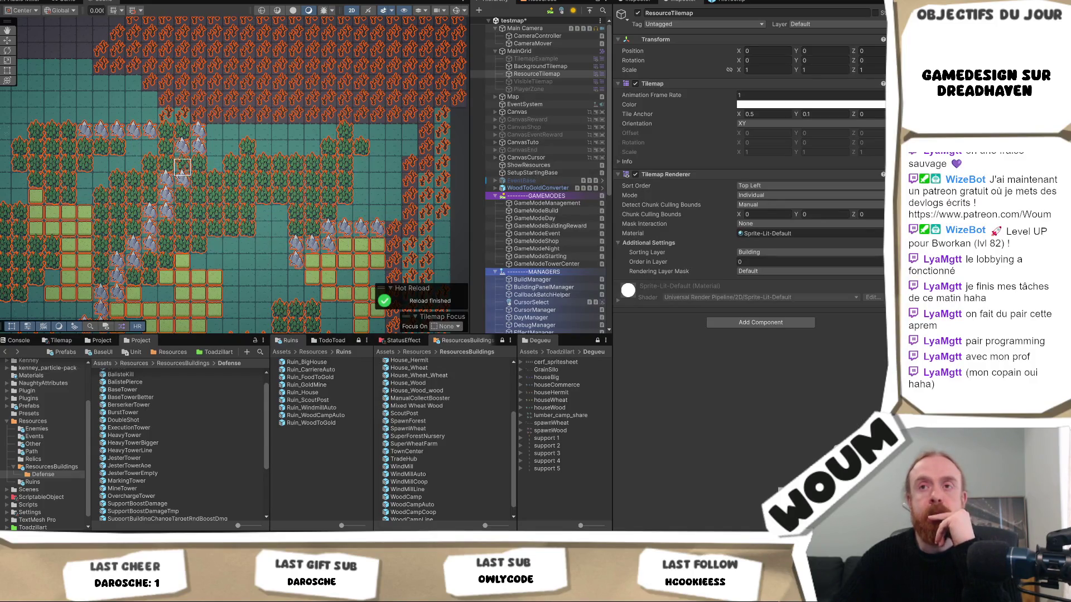
{"action": "scroll", "coordinate": [178, 167], "scroll_direction": "down", "scroll_amount": 3}
{"action": "scroll", "coordinate": [178, 168], "scroll_direction": "right", "scroll_amount": 3}
{"action": "scroll", "coordinate": [292, 121], "scroll_direction": "up", "scroll_amount": 2}
{"action": "scroll", "coordinate": [293, 122], "scroll_direction": "left", "scroll_amount": 3}
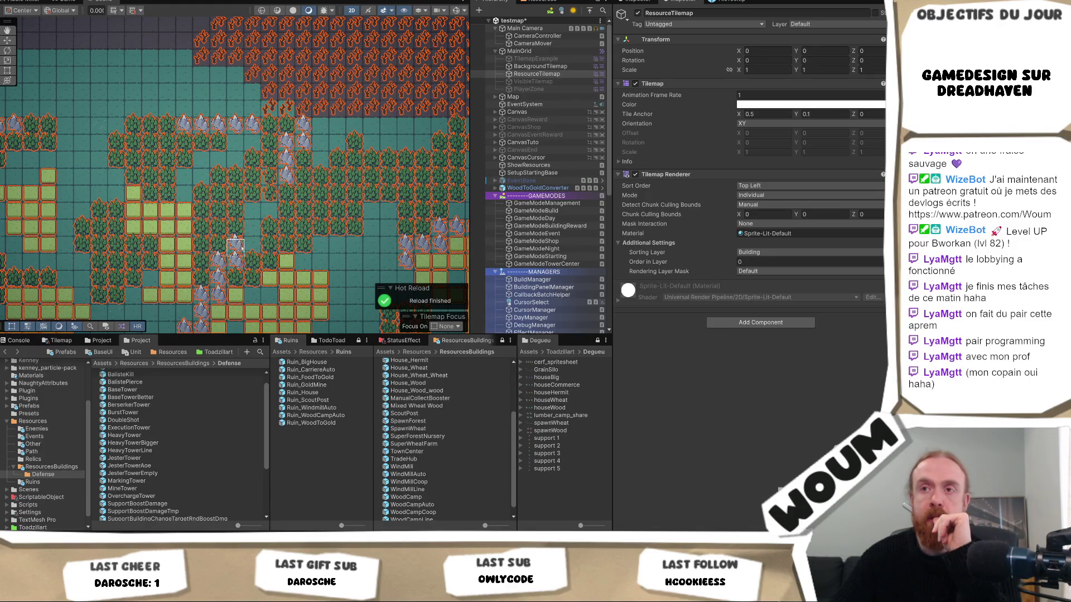
{"action": "left_click_drag", "start_coordinate": [244, 248], "coordinate": [319, 142]}
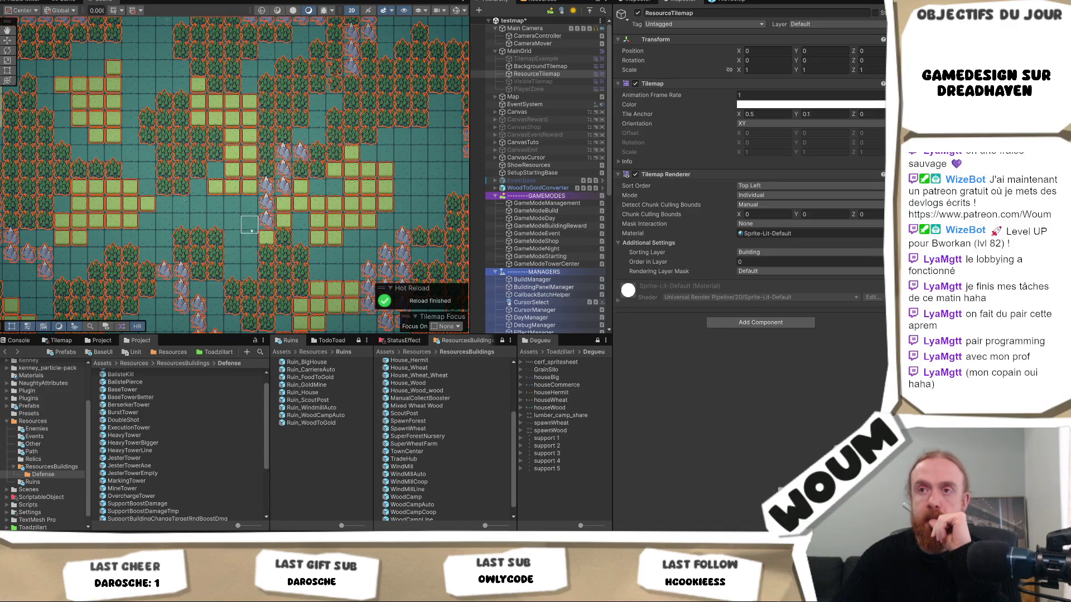
{"action": "scroll", "coordinate": [279, 236], "scroll_direction": "up", "scroll_amount": 5}
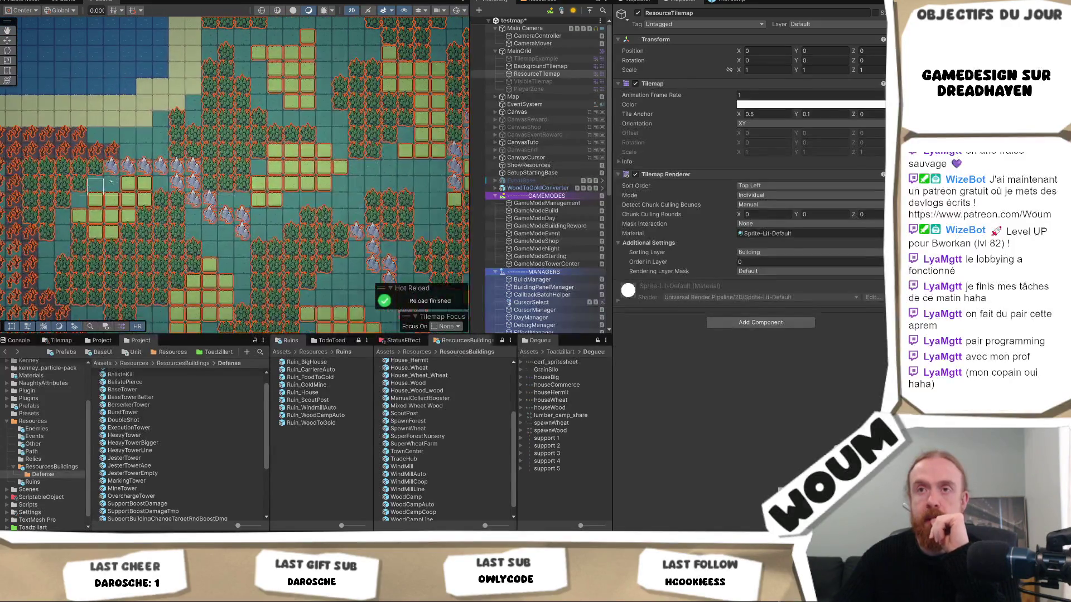
Erase rock and mountain tiles near the map centre and along a few short paths
{"action": "left_click_drag", "start_coordinate": [193, 167], "coordinate": [182, 184]}
{"action": "left_click_drag", "start_coordinate": [277, 270], "coordinate": [150, 181]}
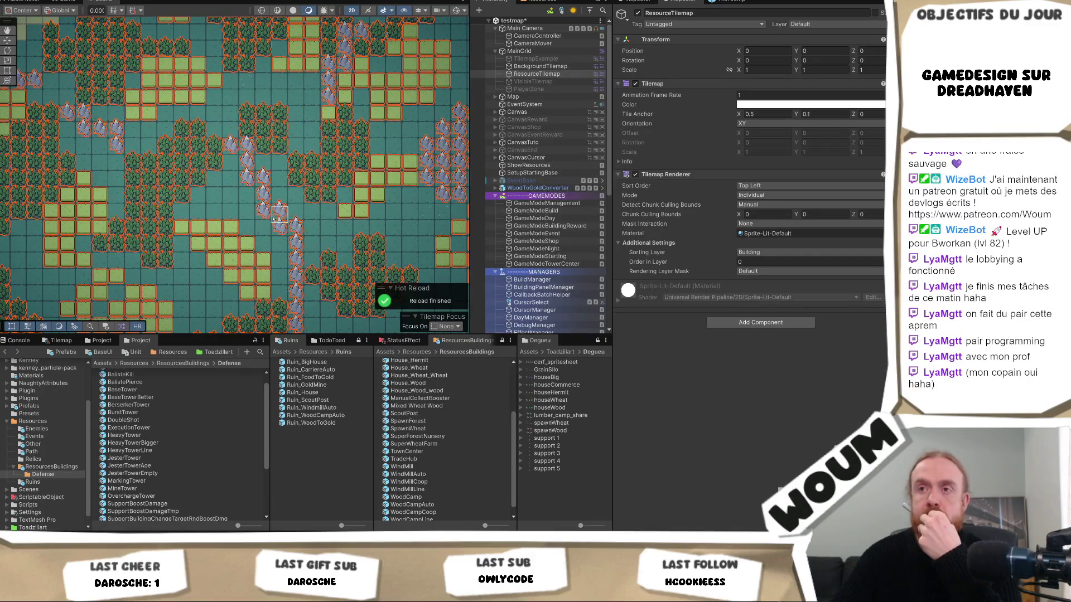
{"action": "left_click_drag", "start_coordinate": [265, 218], "coordinate": [300, 227]}
{"action": "left_click_drag", "start_coordinate": [337, 271], "coordinate": [236, 155]}
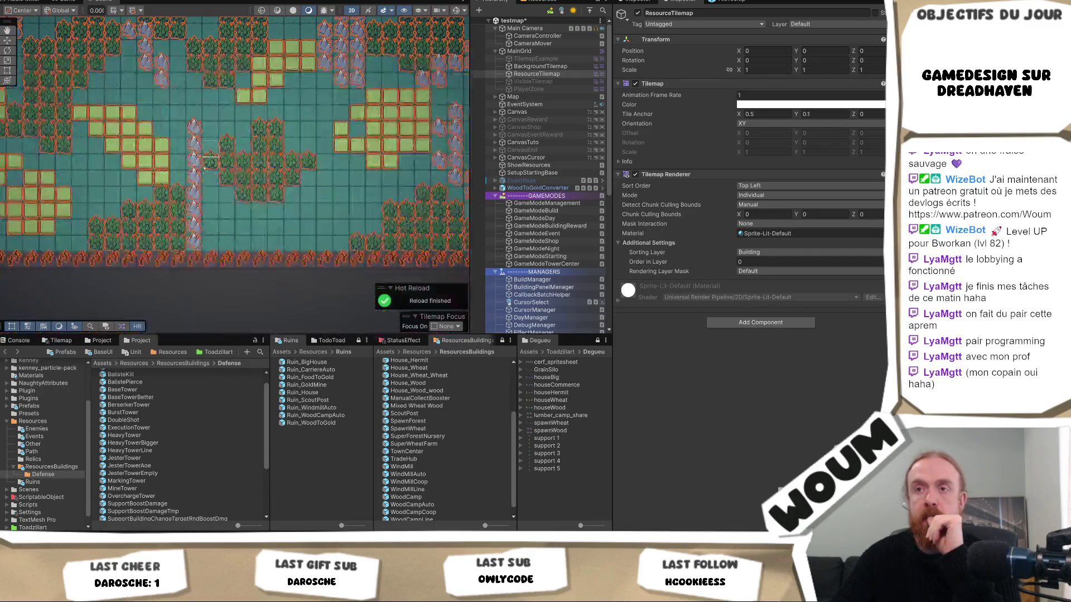
{"action": "left_click_drag", "start_coordinate": [283, 211], "coordinate": [206, 263]}
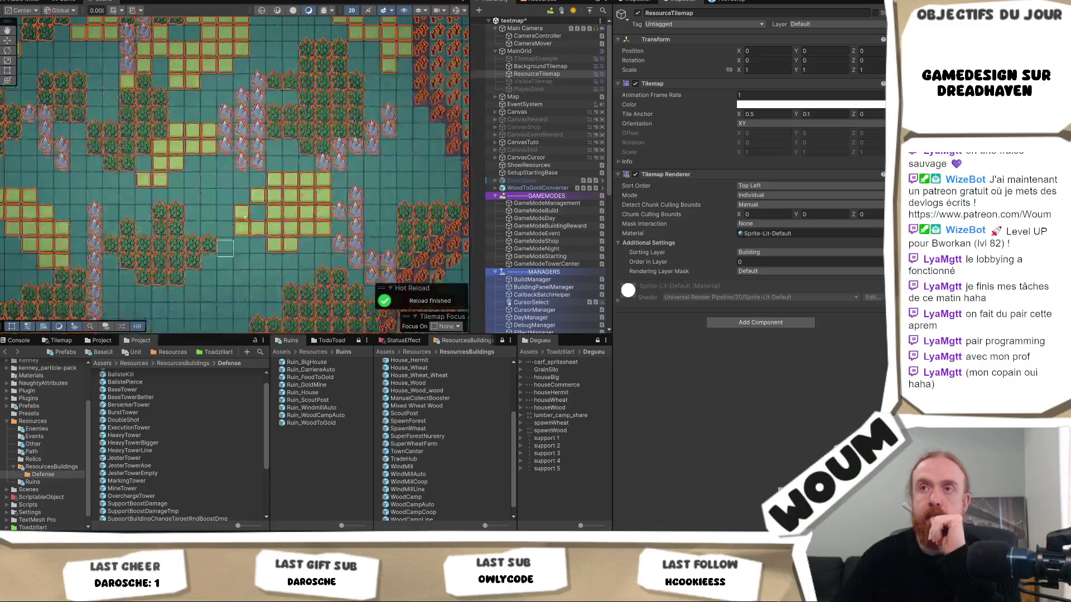
{"action": "left_click_drag", "start_coordinate": [275, 133], "coordinate": [247, 223]}
{"action": "mouse_move", "coordinate": [333, 259]}
{"action": "left_mouse_down"}
{"action": "mouse_move", "coordinate": [317, 192]}
{"action": "mouse_move", "coordinate": [231, 199]}
{"action": "left_mouse_up"}
{"action": "left_click_drag", "start_coordinate": [227, 296], "coordinate": [257, 261]}
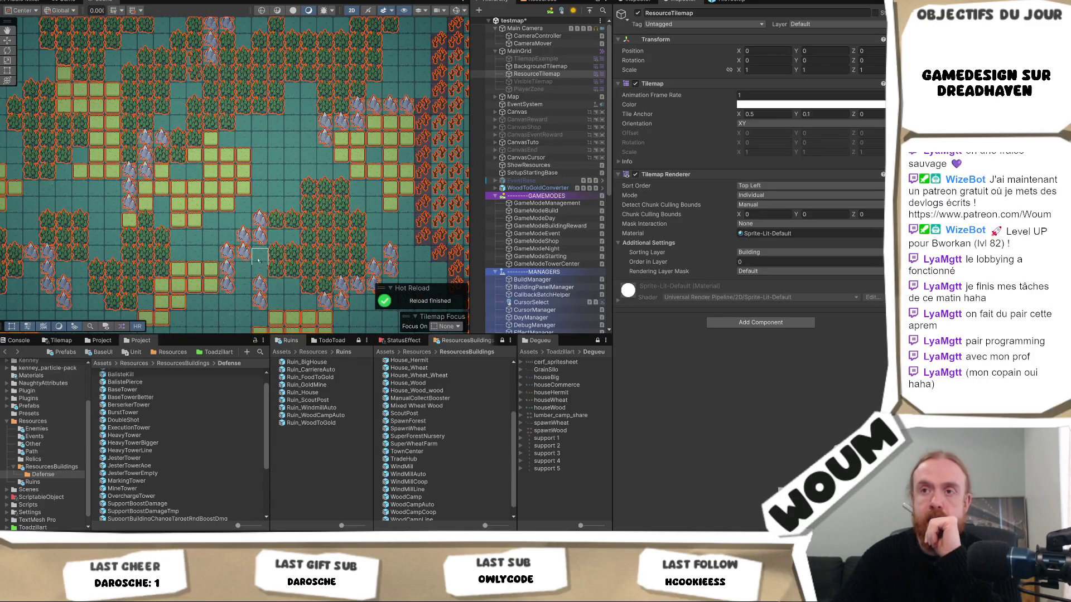
{"action": "scroll", "coordinate": [262, 260], "scroll_direction": "down", "scroll_amount": 2}
Paint a small cluster of meadow tiles, then undo the last three meadow tiles placed
{"action": "left_click_drag", "start_coordinate": [227, 184], "coordinate": [328, 139]}
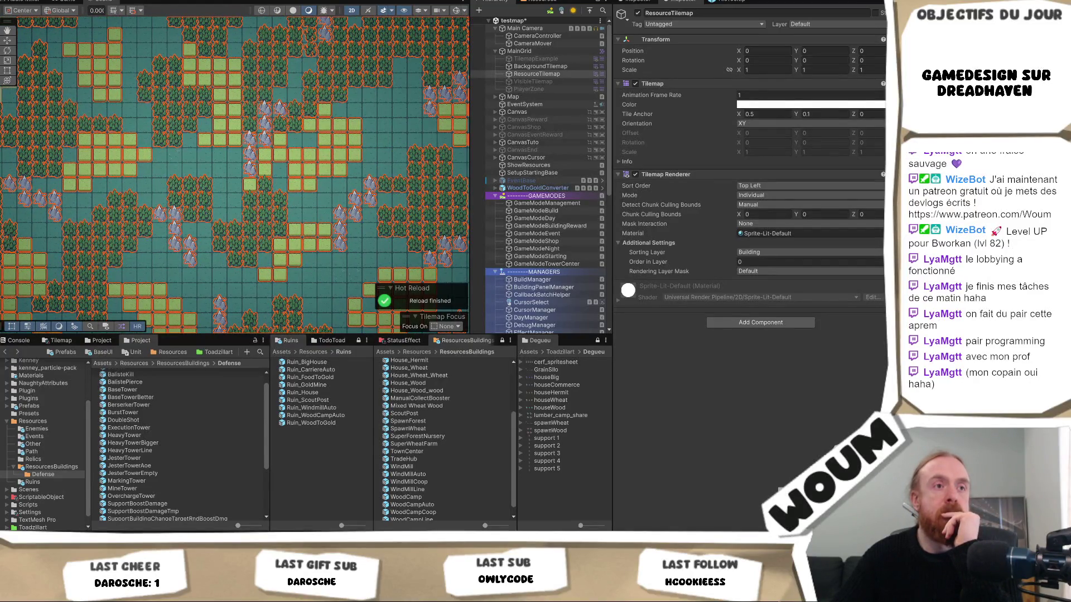
{"action": "mouse_move", "coordinate": [184, 156]}
{"action": "left_mouse_down"}
{"action": "mouse_move", "coordinate": [279, 167]}
{"action": "mouse_move", "coordinate": [313, 189]}
{"action": "mouse_move", "coordinate": [151, 201]}
{"action": "left_mouse_up"}
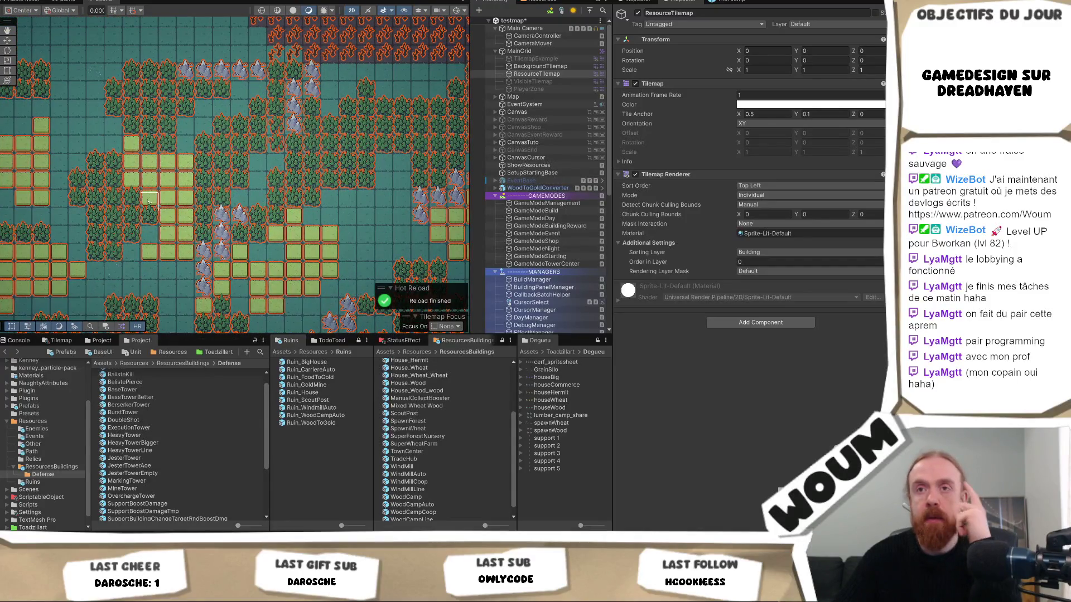
{"action": "mouse_move", "coordinate": [59, 164]}
{"action": "left_mouse_down"}
{"action": "mouse_move", "coordinate": [301, 192]}
{"action": "mouse_move", "coordinate": [262, 84]}
{"action": "left_mouse_up"}
{"action": "mouse_move", "coordinate": [313, 184]}
{"action": "left_mouse_down"}
{"action": "mouse_move", "coordinate": [297, 100]}
{"action": "mouse_move", "coordinate": [230, 82]}
{"action": "mouse_move", "coordinate": [266, 83]}
{"action": "mouse_move", "coordinate": [256, 104]}
{"action": "left_mouse_up"}
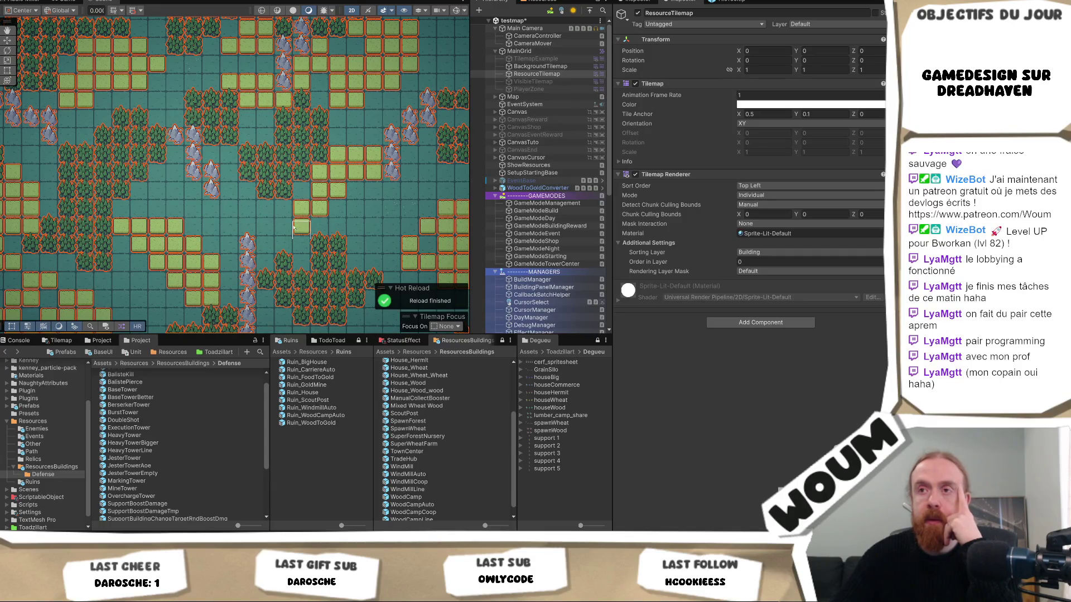
{"action": "mouse_move", "coordinate": [281, 237]}
{"action": "left_mouse_down"}
{"action": "mouse_move", "coordinate": [301, 237]}
{"action": "mouse_move", "coordinate": [372, 191]}
{"action": "left_mouse_up"}
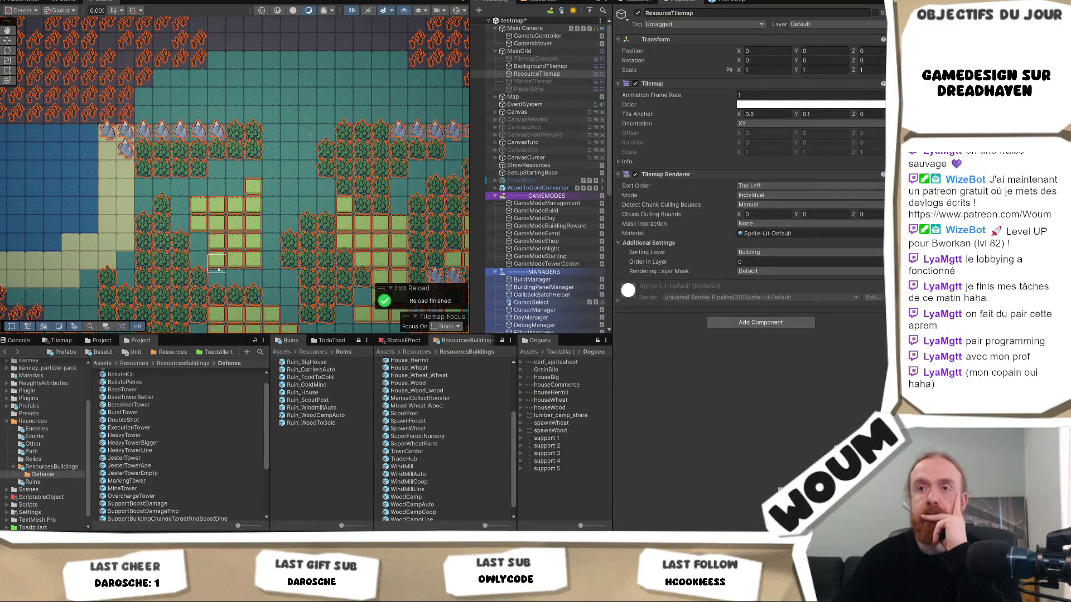
{"action": "left_click", "coordinate": [195, 255]}
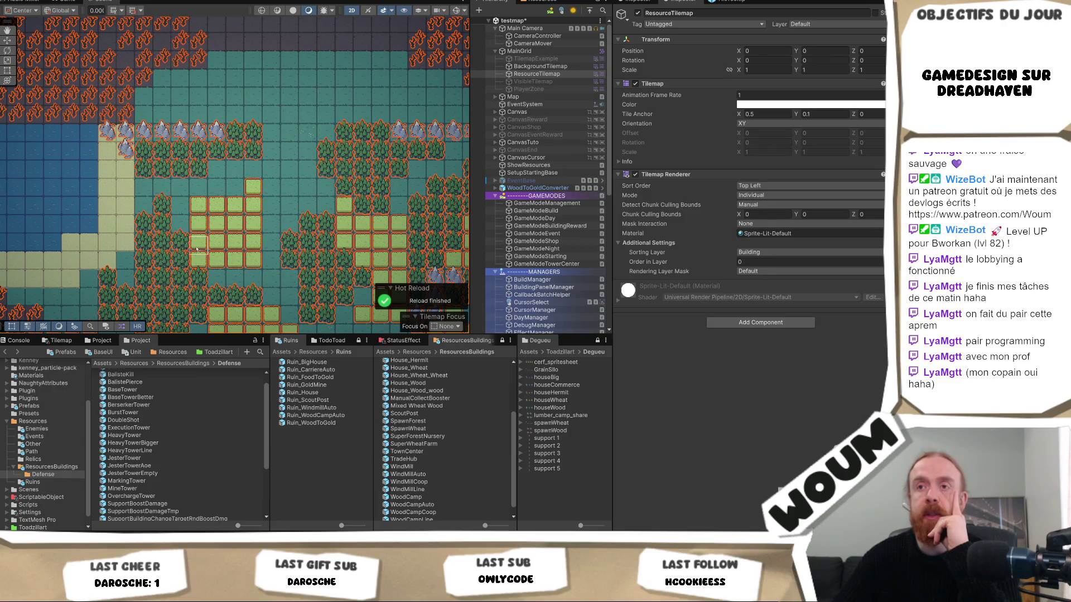
{"action": "key", "text": "ctrl+z"}
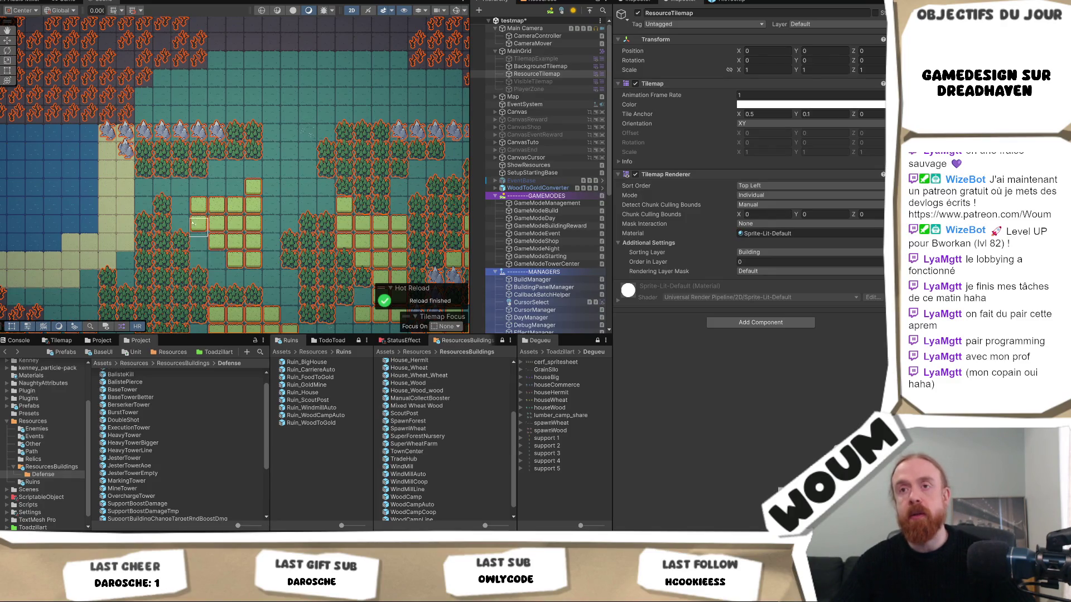
{"action": "scroll", "coordinate": [334, 212], "scroll_direction": "down", "scroll_amount": 5}
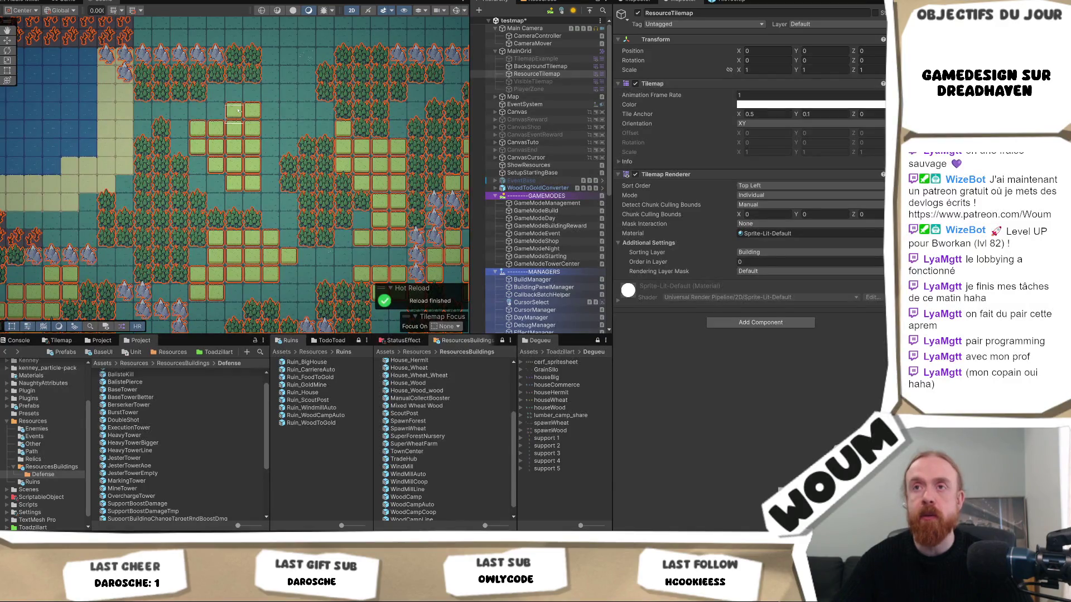
{"action": "scroll", "coordinate": [235, 112], "scroll_direction": "up", "scroll_amount": 5}
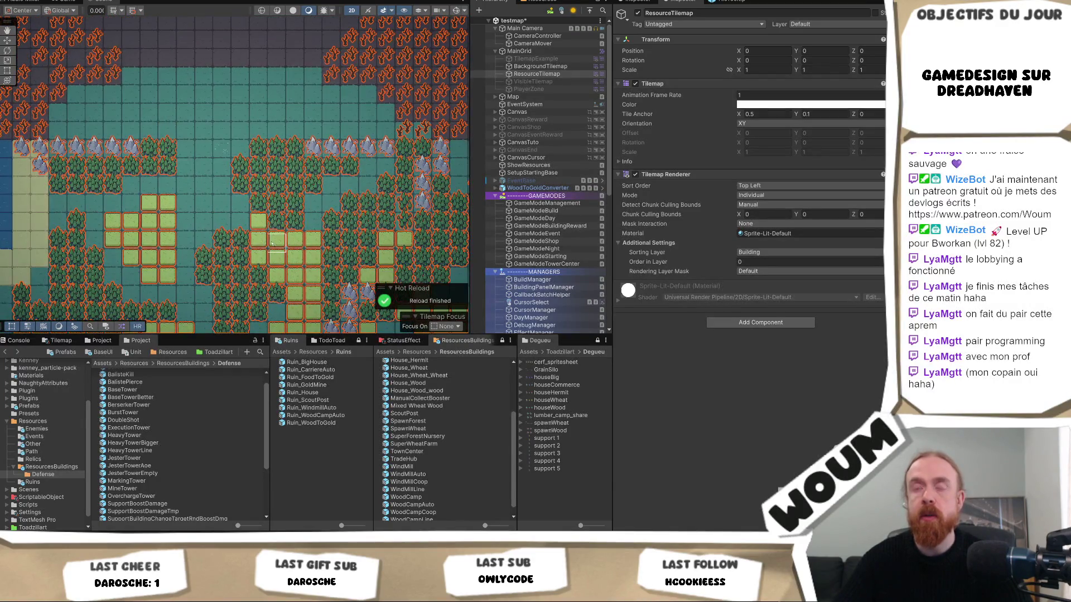
Paint a single grass tile and add a wheat tile beside the existing one in the upper right
{"action": "left_click", "coordinate": [204, 241]}
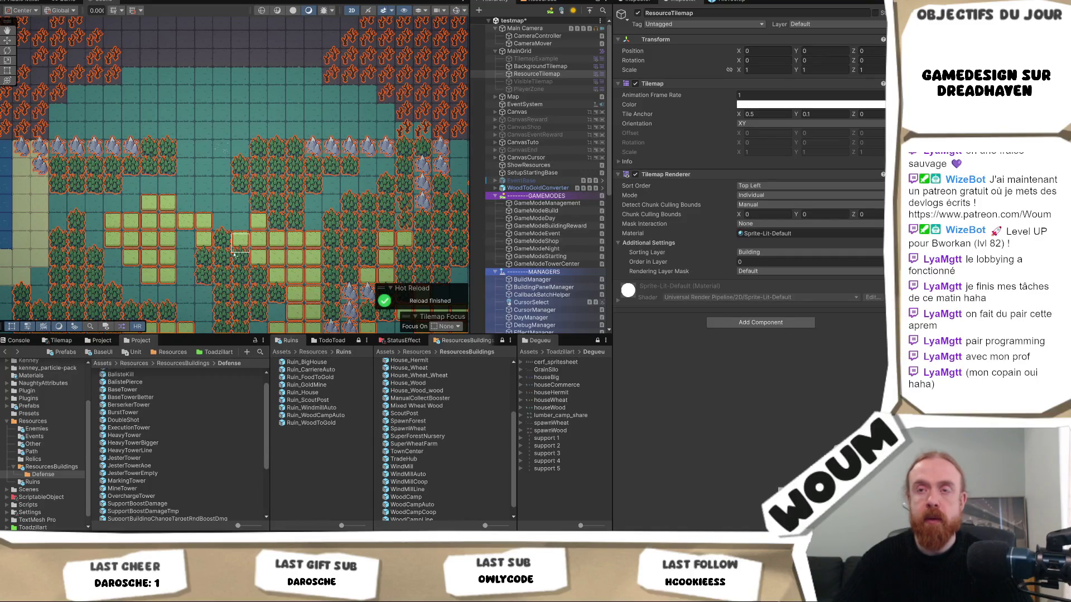
{"action": "scroll", "coordinate": [233, 251], "scroll_direction": "down", "scroll_amount": 3}
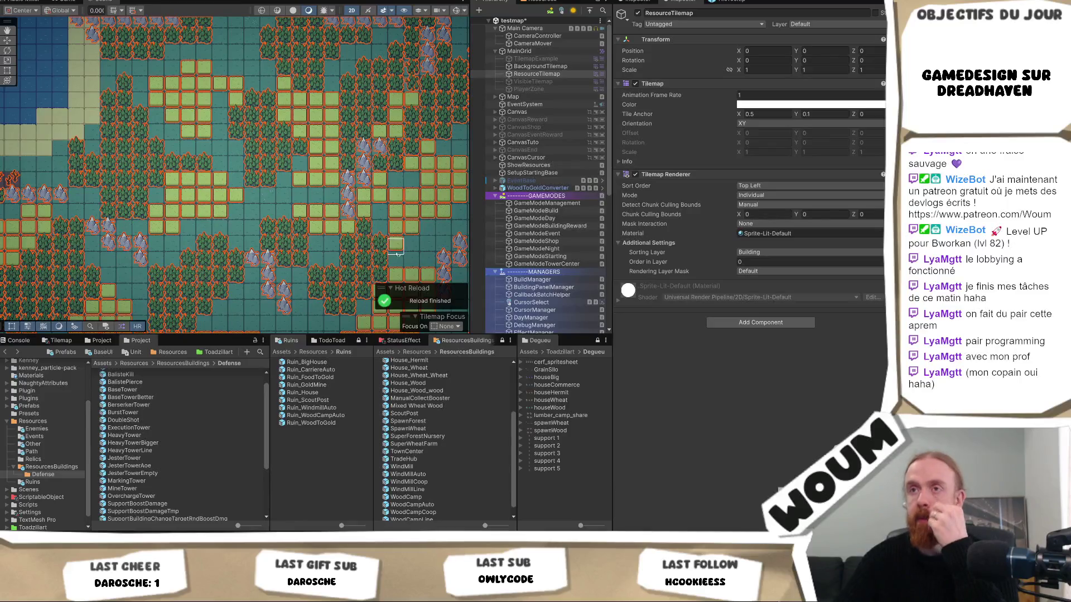
{"action": "scroll", "coordinate": [397, 253], "scroll_direction": "down", "scroll_amount": 3}
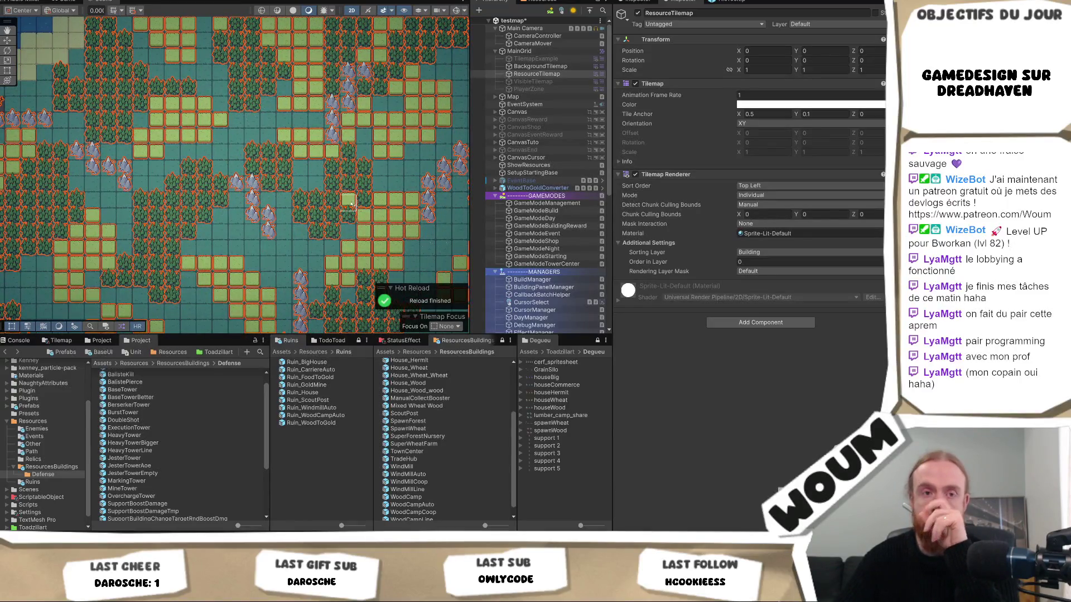
{"action": "scroll", "coordinate": [316, 139], "scroll_direction": "up", "scroll_amount": 2}
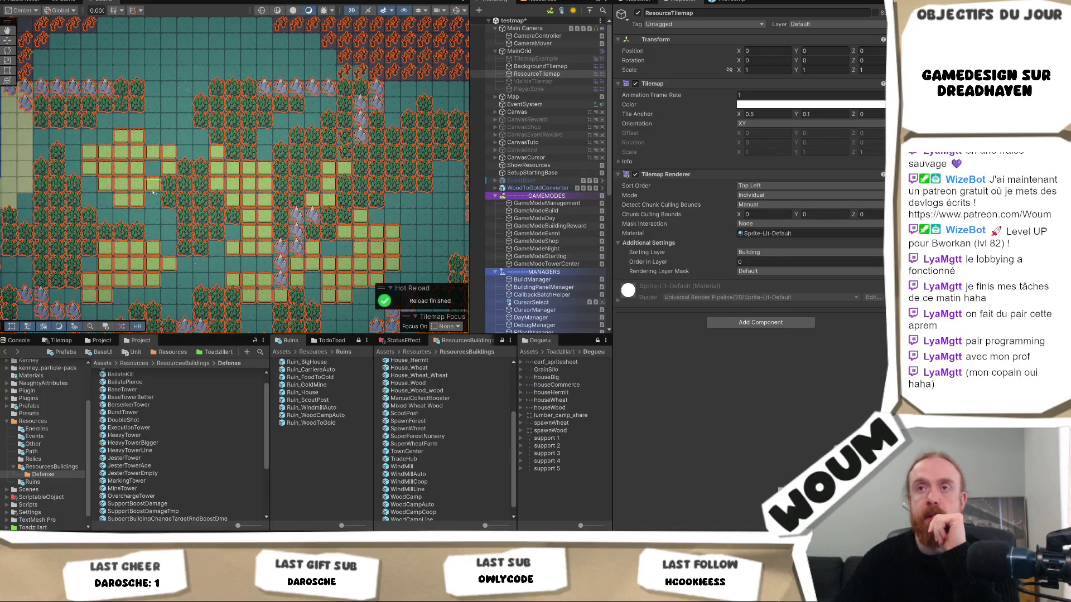
{"action": "scroll", "coordinate": [223, 211], "scroll_direction": "up", "scroll_amount": 1}
{"action": "scroll", "coordinate": [223, 211], "scroll_direction": "up", "scroll_amount": 3}
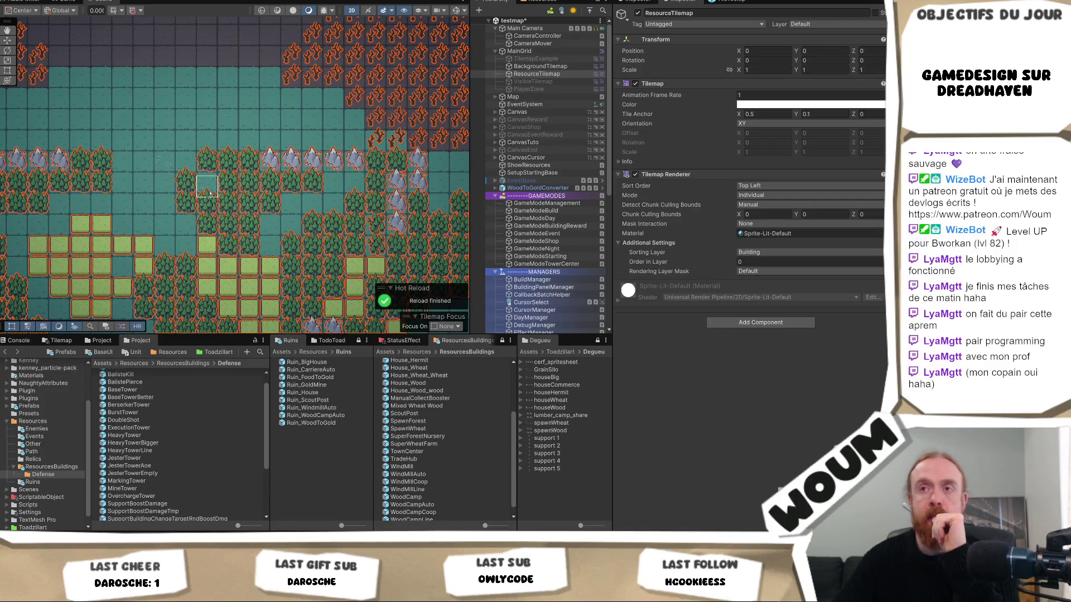
{"action": "left_click_drag", "start_coordinate": [110, 244], "coordinate": [316, 192]}
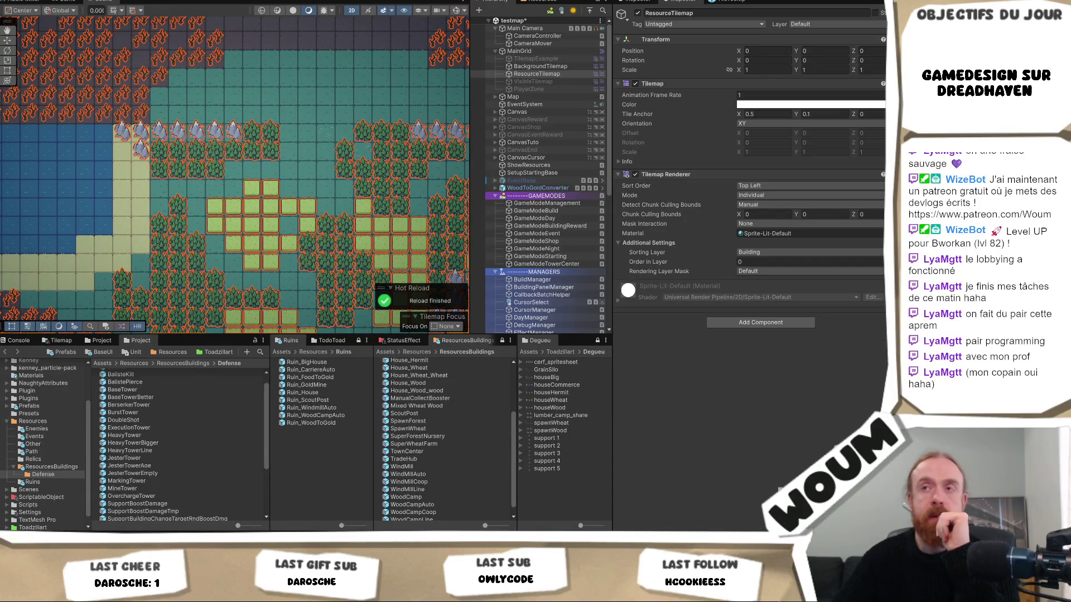
{"action": "left_click", "coordinate": [271, 187]}
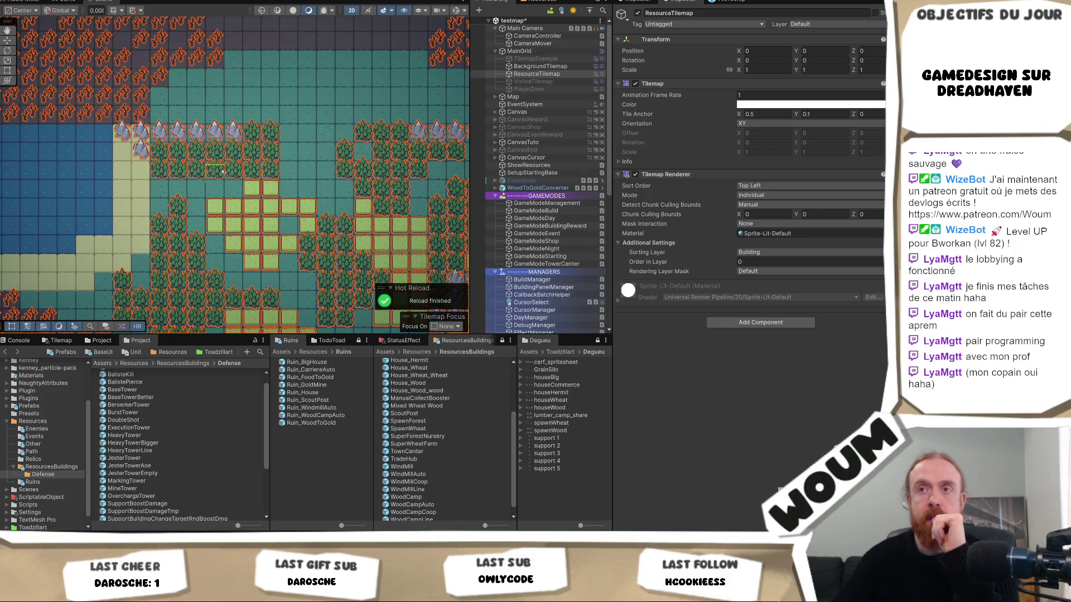
{"action": "scroll", "coordinate": [306, 216], "scroll_direction": "down", "scroll_amount": 2}
{"action": "mouse_move", "coordinate": [307, 208]}
{"action": "left_mouse_down"}
{"action": "mouse_move", "coordinate": [310, 163]}
{"action": "mouse_move", "coordinate": [167, 246]}
{"action": "mouse_move", "coordinate": [321, 145]}
{"action": "left_mouse_up"}
{"action": "scroll", "coordinate": [320, 145], "scroll_direction": "up", "scroll_amount": 2}
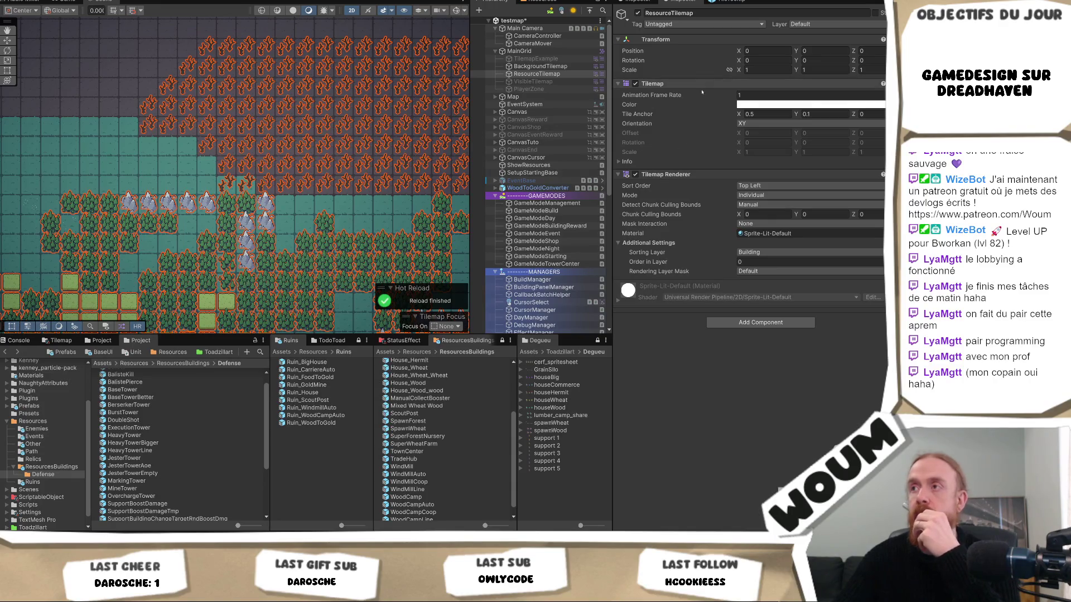
{"action": "left_click", "coordinate": [544, 67]}
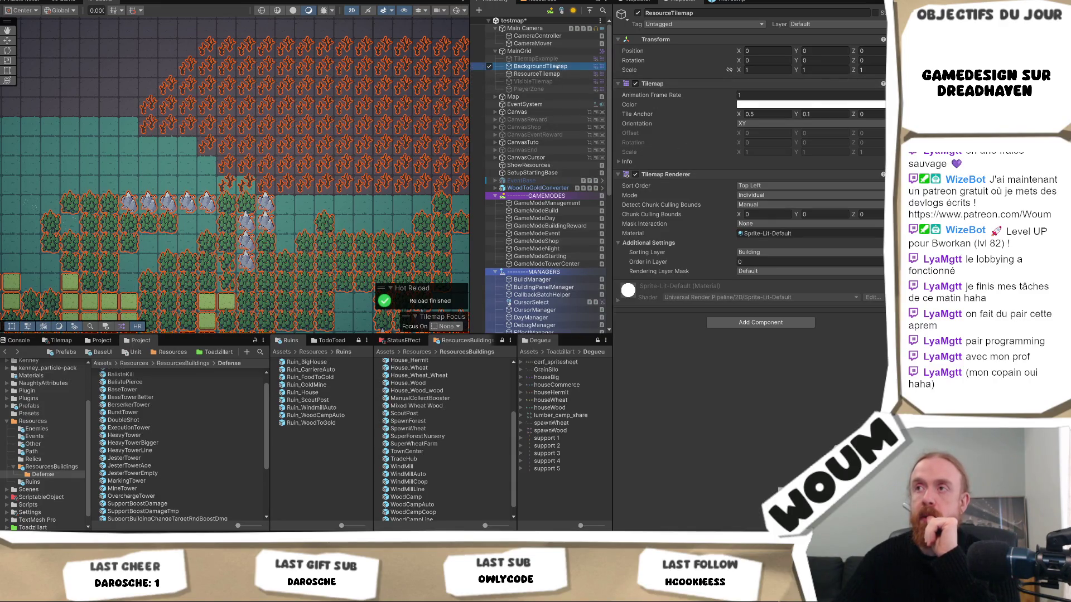
Zoom in and out over the reworked map in the Scene view to look it over
{"action": "scroll", "coordinate": [246, 190], "scroll_direction": "down", "scroll_amount": 5}
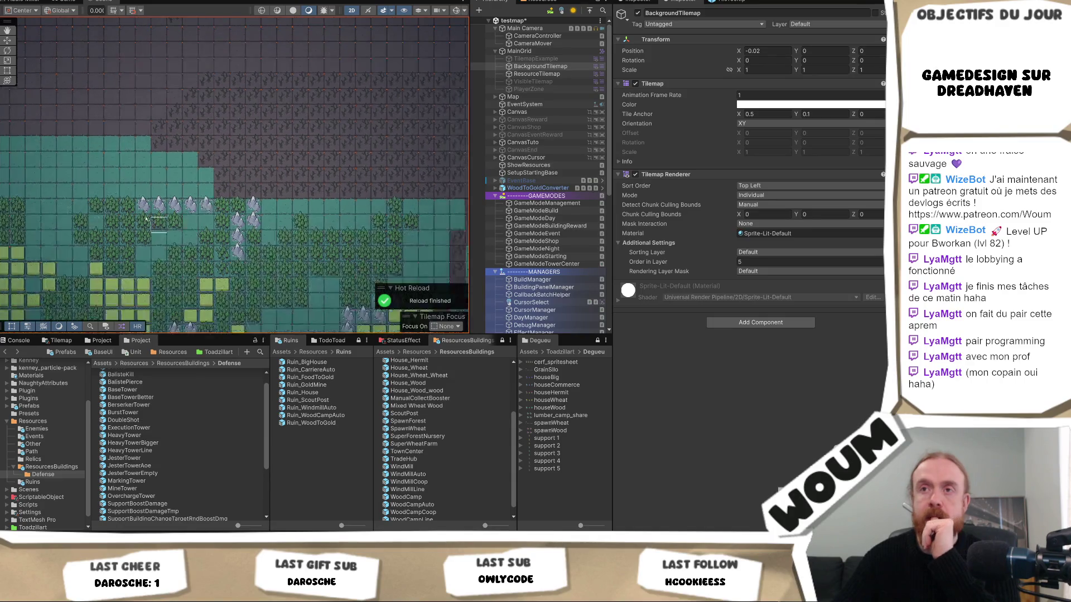
{"action": "scroll", "coordinate": [311, 250], "scroll_direction": "up", "scroll_amount": 2}
{"action": "scroll", "coordinate": [311, 250], "scroll_direction": "down", "scroll_amount": 5}
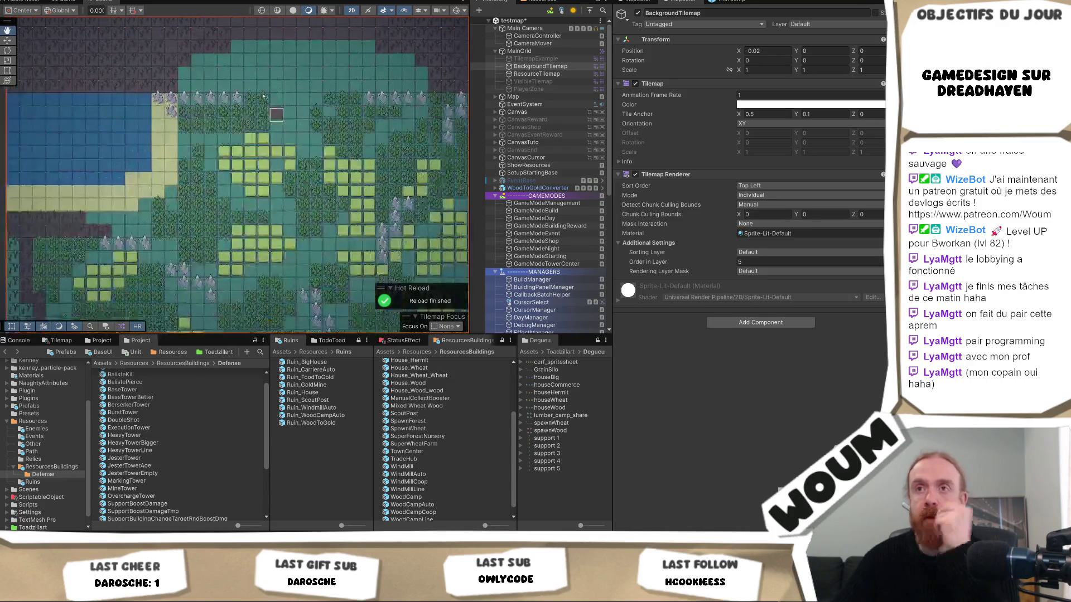
{"action": "scroll", "coordinate": [319, 252], "scroll_direction": "up", "scroll_amount": 5}
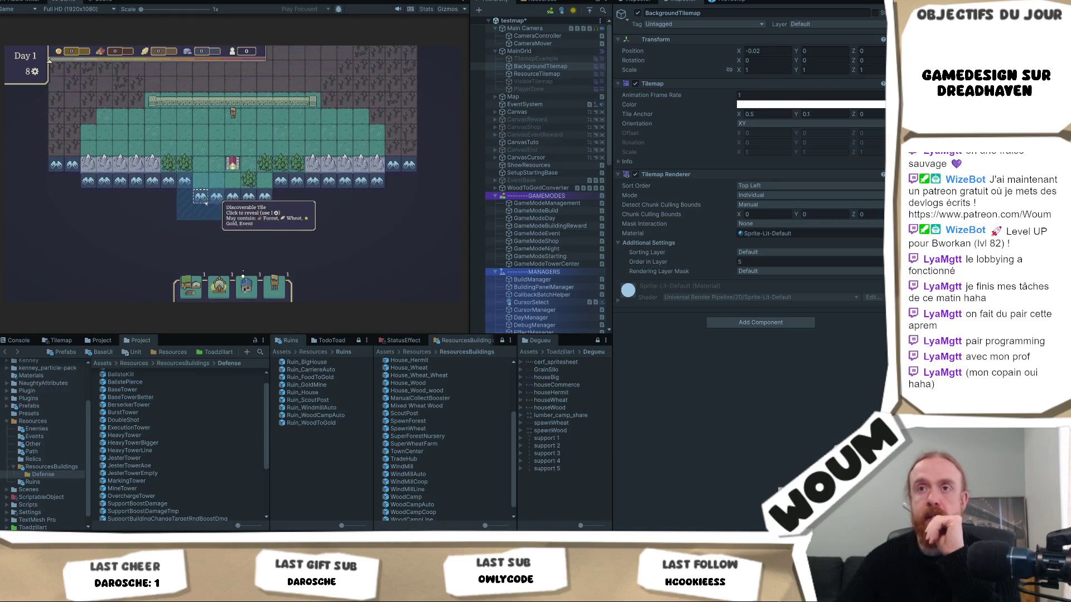
Reveal tiles at the game map's lower-left, right and bottom, leaving three actions
{"action": "left_click", "coordinate": [88, 213]}
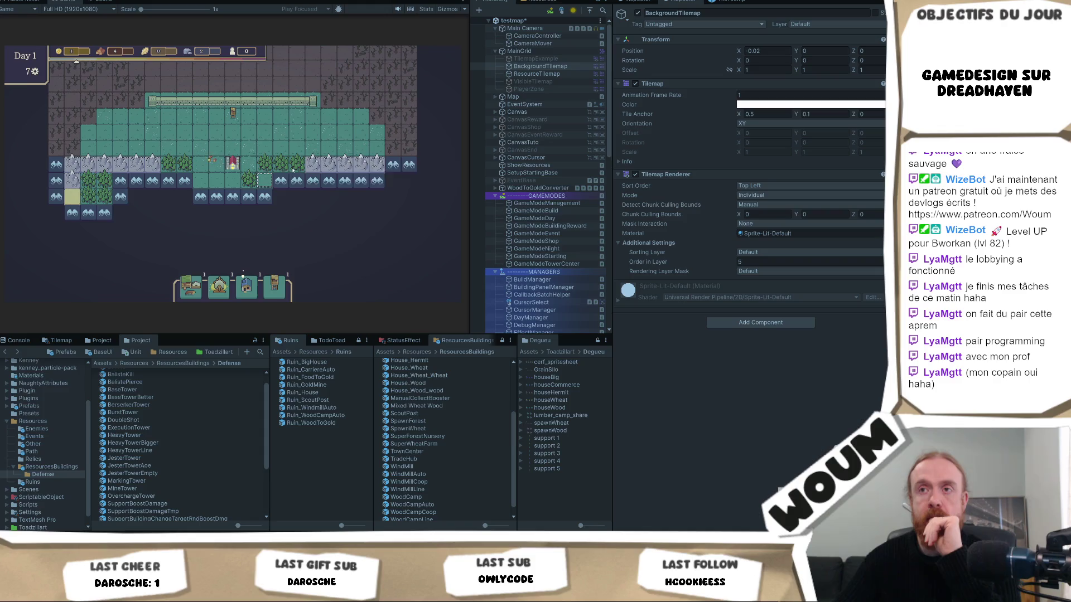
{"action": "left_click", "coordinate": [377, 180]}
{"action": "left_click", "coordinate": [409, 167]}
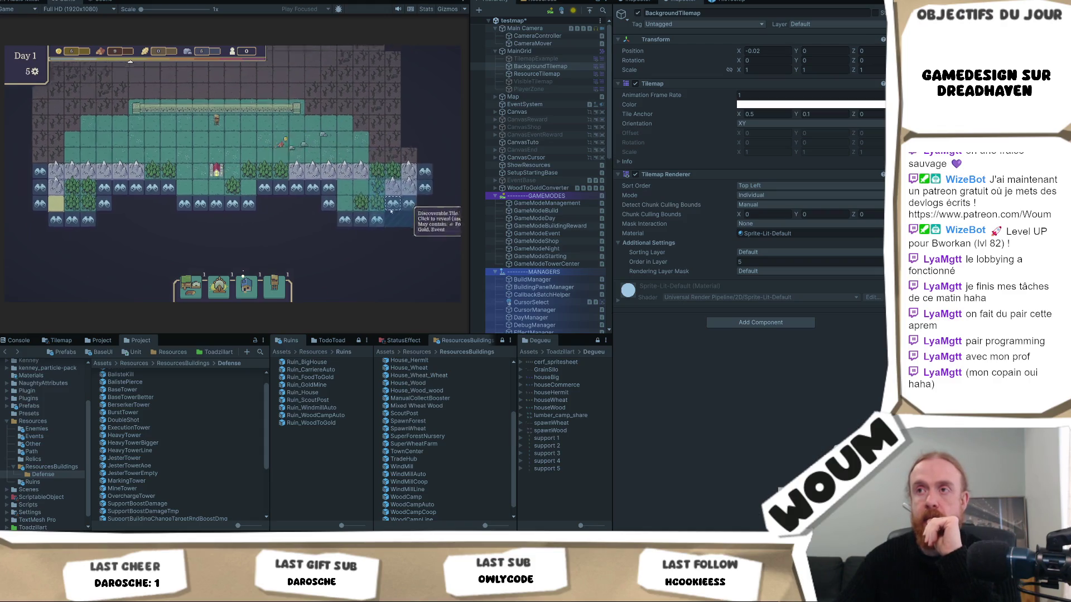
{"action": "left_click", "coordinate": [156, 205]}
{"action": "left_click", "coordinate": [173, 220]}
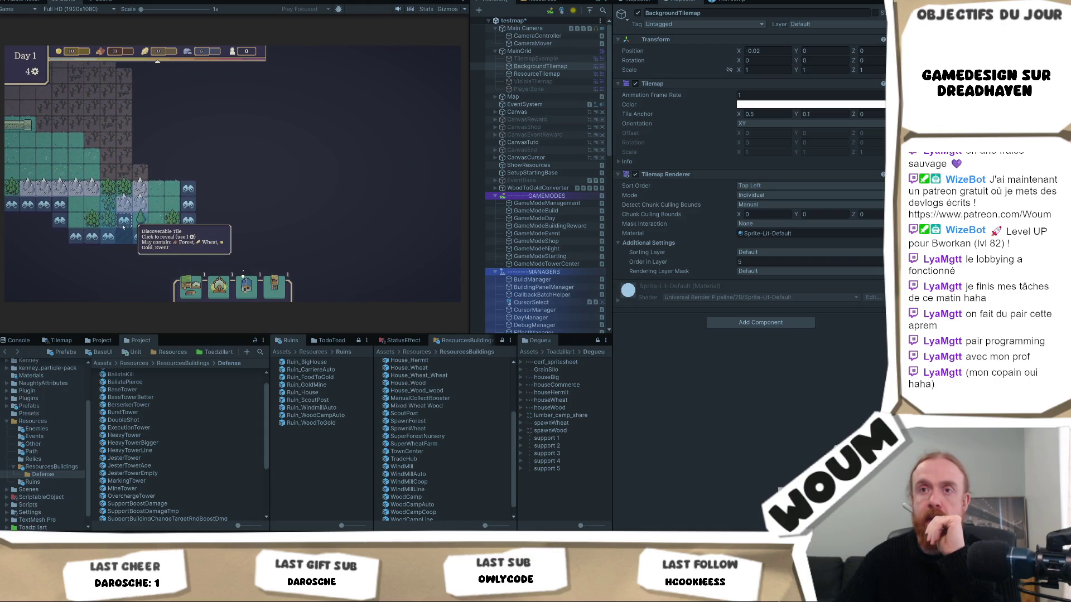
Zoom and pan the game map's left side into view, then stop play mode with Ctrl+P
{"action": "scroll", "coordinate": [233, 189], "scroll_direction": "up", "scroll_amount": 2}
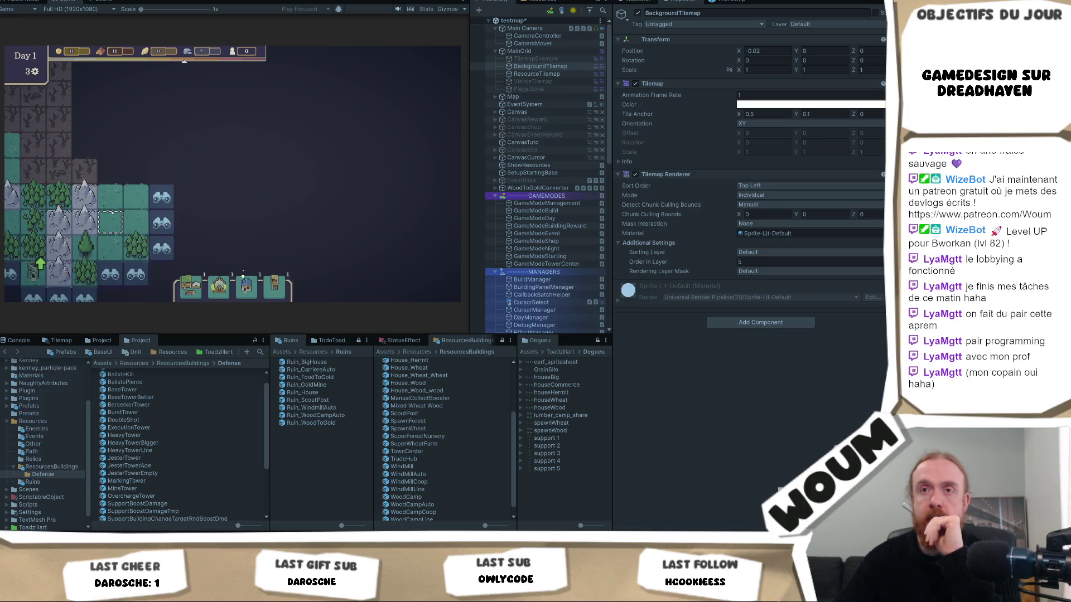
{"action": "left_click_drag", "start_coordinate": [234, 188], "coordinate": [391, 189]}
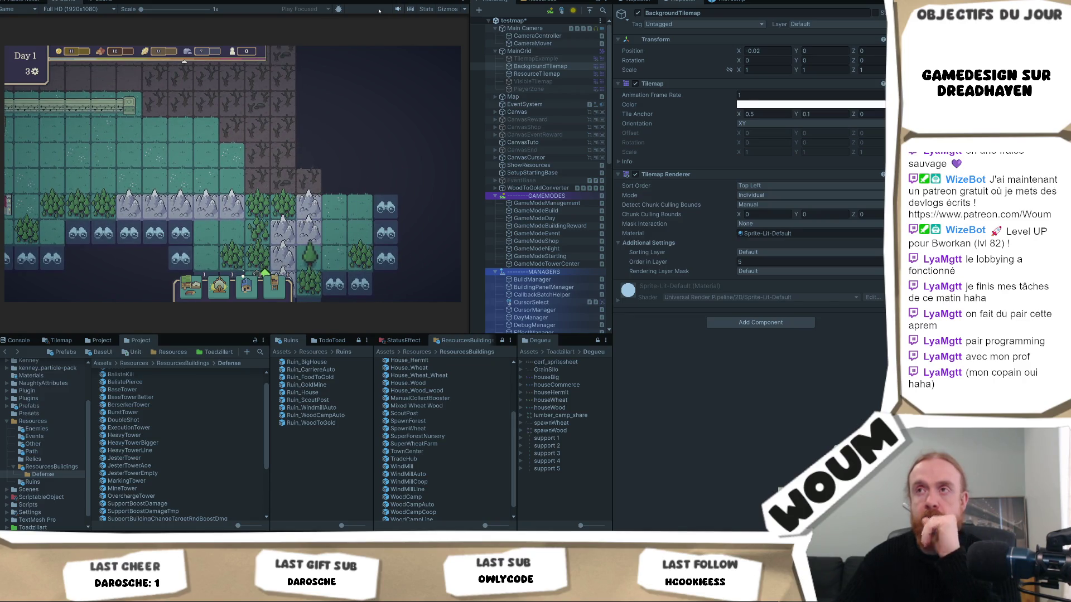
{"action": "key", "text": "ctrl+p"}
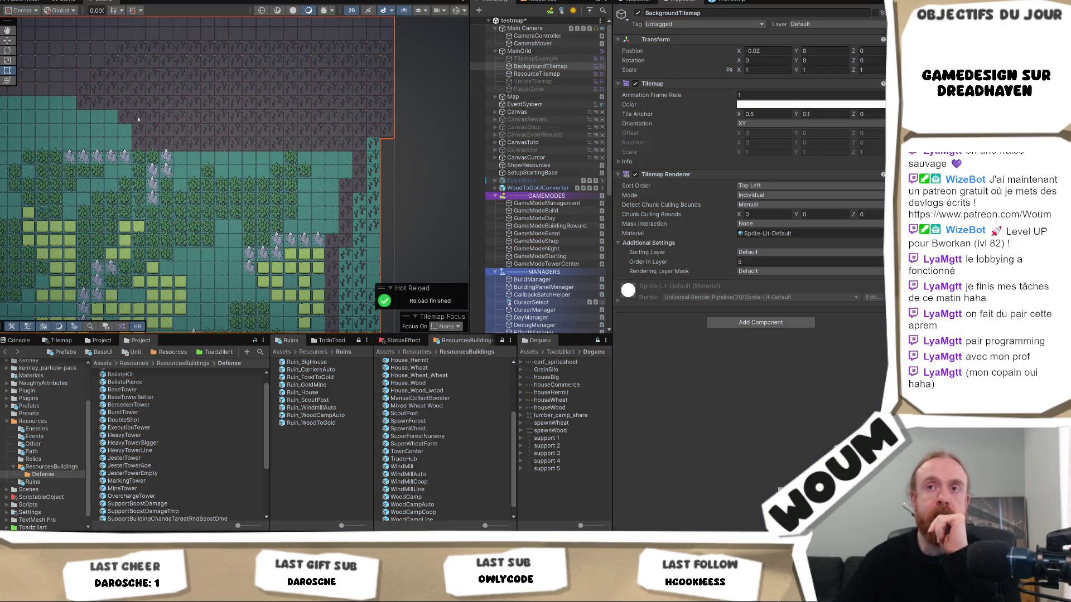
Select ResourceTilemap and paint two rock tiles onto the map
{"action": "scroll", "coordinate": [137, 119], "scroll_direction": "up", "scroll_amount": 3}
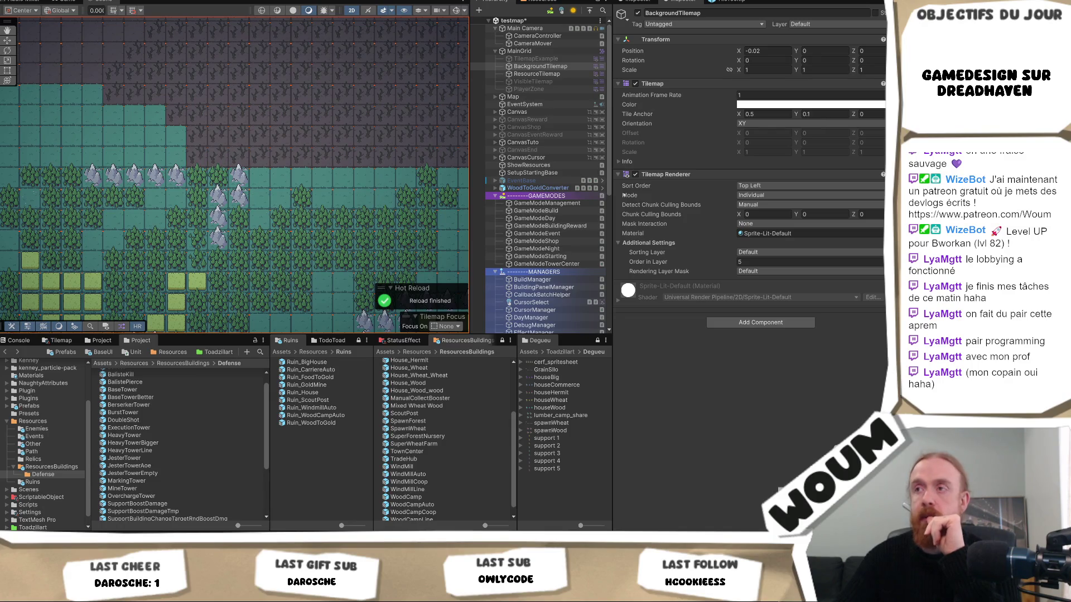
{"action": "left_click", "coordinate": [560, 74]}
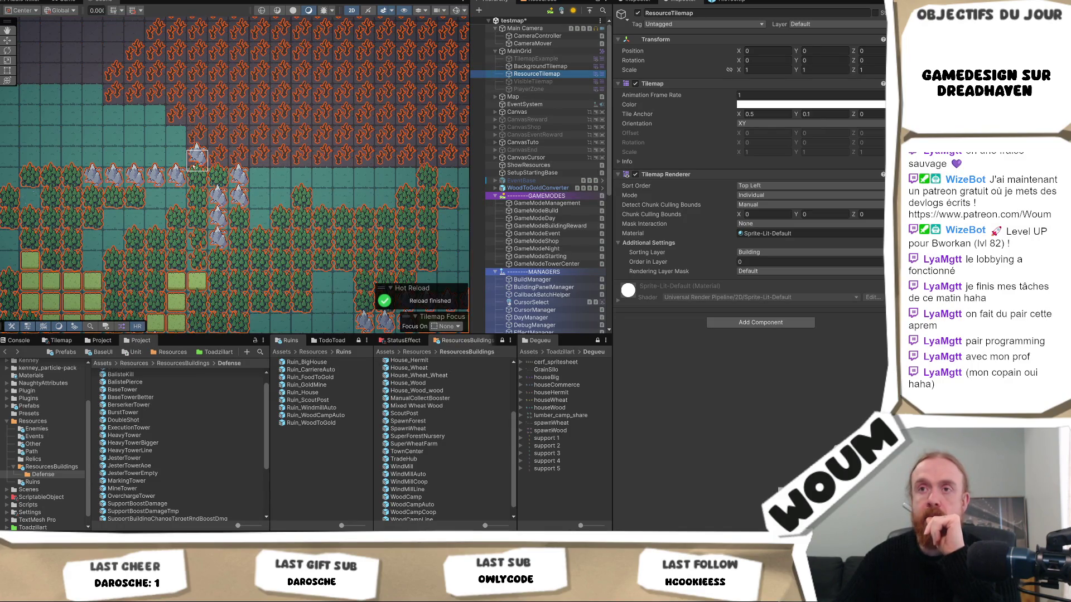
{"action": "left_click", "coordinate": [213, 166]}
{"action": "left_click", "coordinate": [197, 161]}
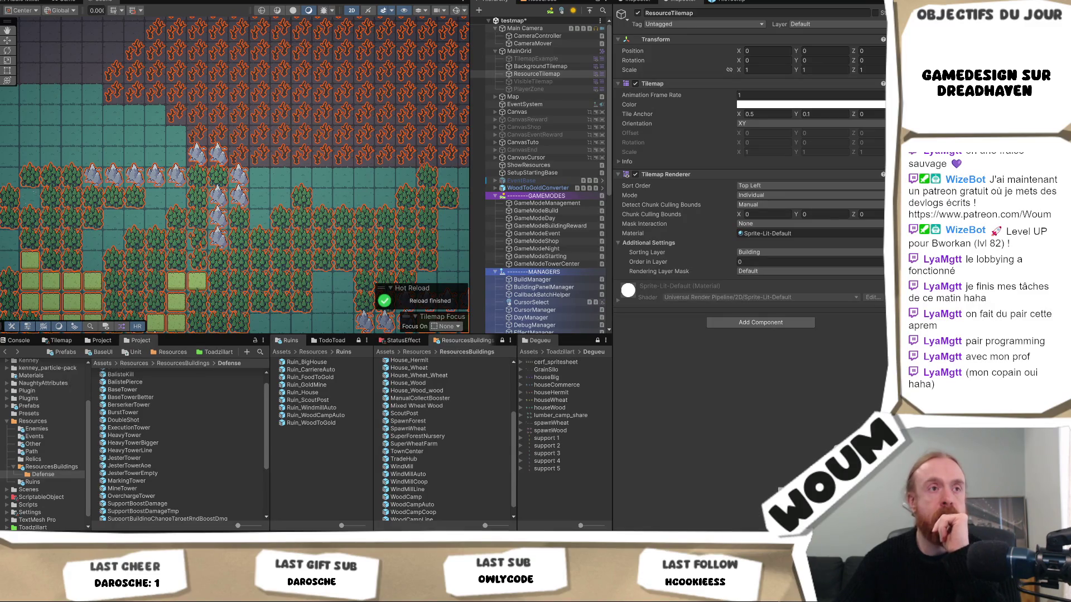
Pan around the map with the arrow keys, reselecting ResourceTilemap, then bring up the Game view
{"action": "left_click", "coordinate": [539, 66]}
{"action": "left_click", "coordinate": [217, 159]}
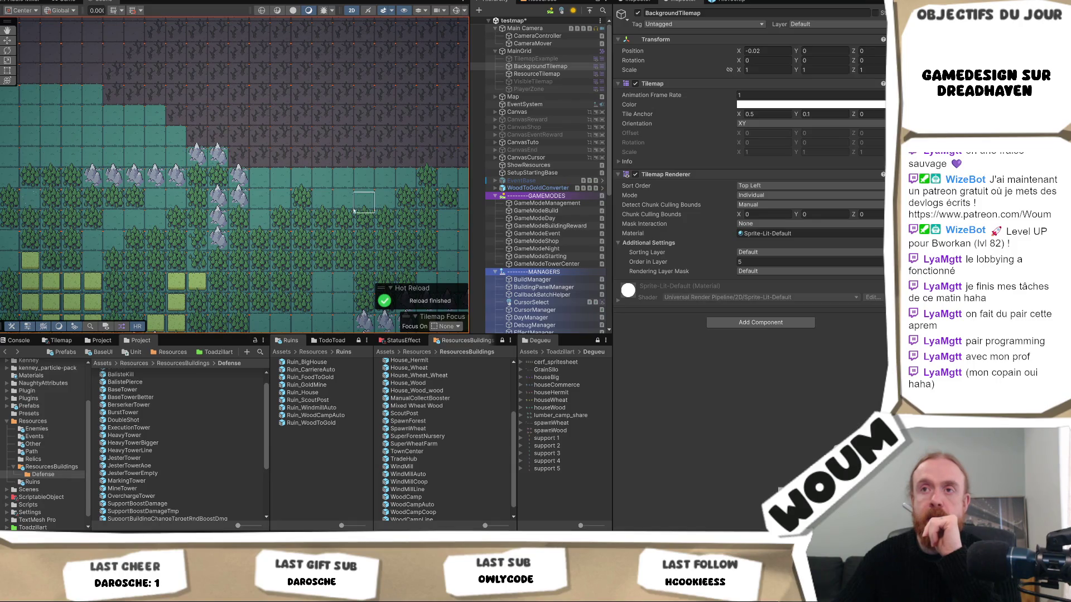
{"action": "key", "text": "Down"}
{"action": "key", "text": "Down"}
{"action": "key", "text": "Left"}
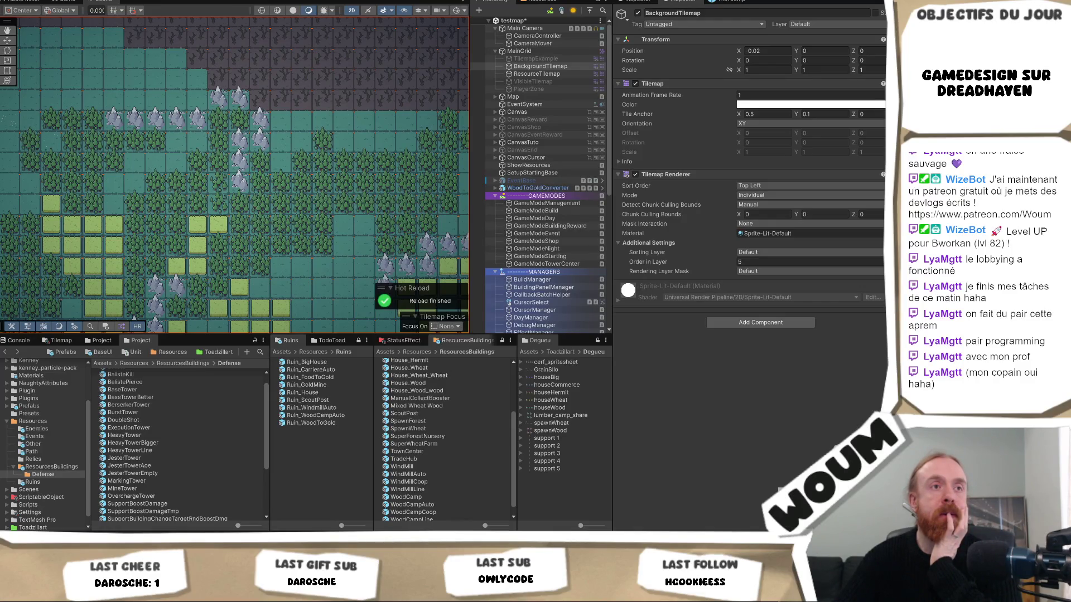
{"action": "left_click", "coordinate": [551, 73]}
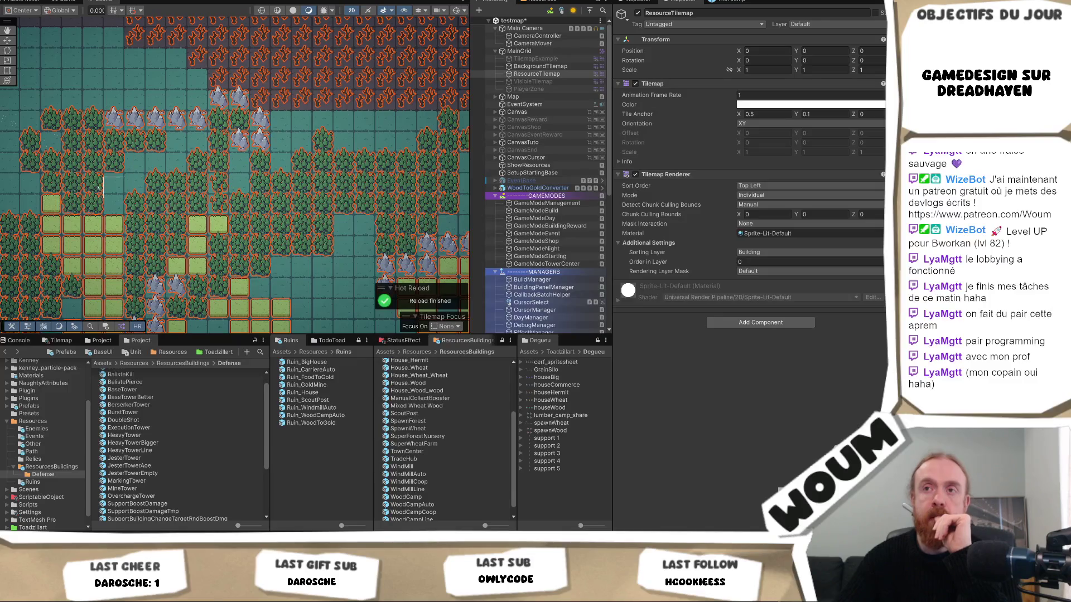
{"action": "key", "text": "Up"}
{"action": "key", "text": "Left"}
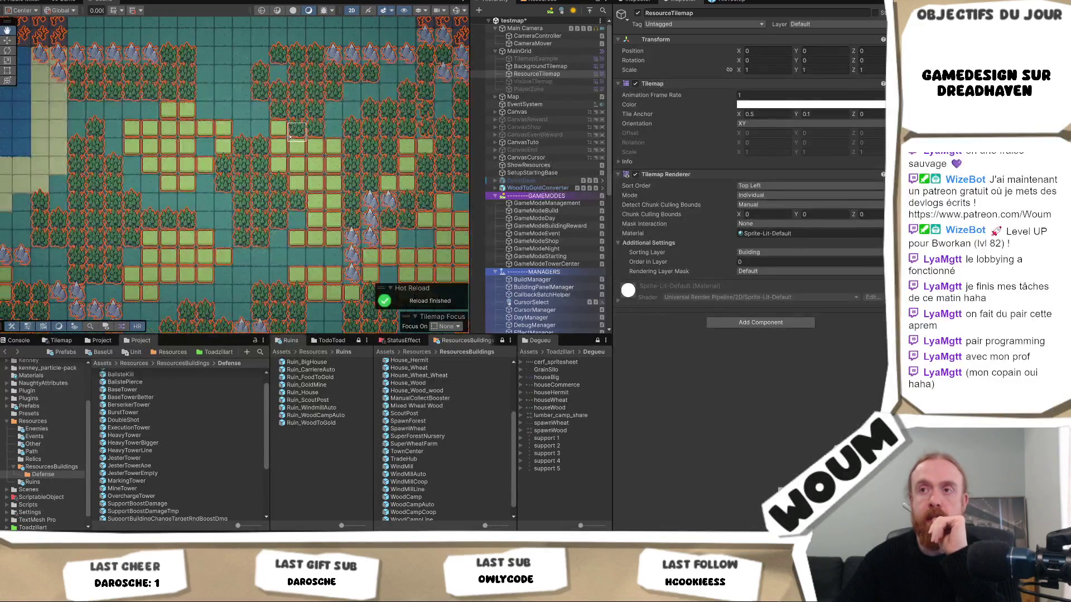
{"action": "key", "text": "Down"}
{"action": "key", "text": "Right"}
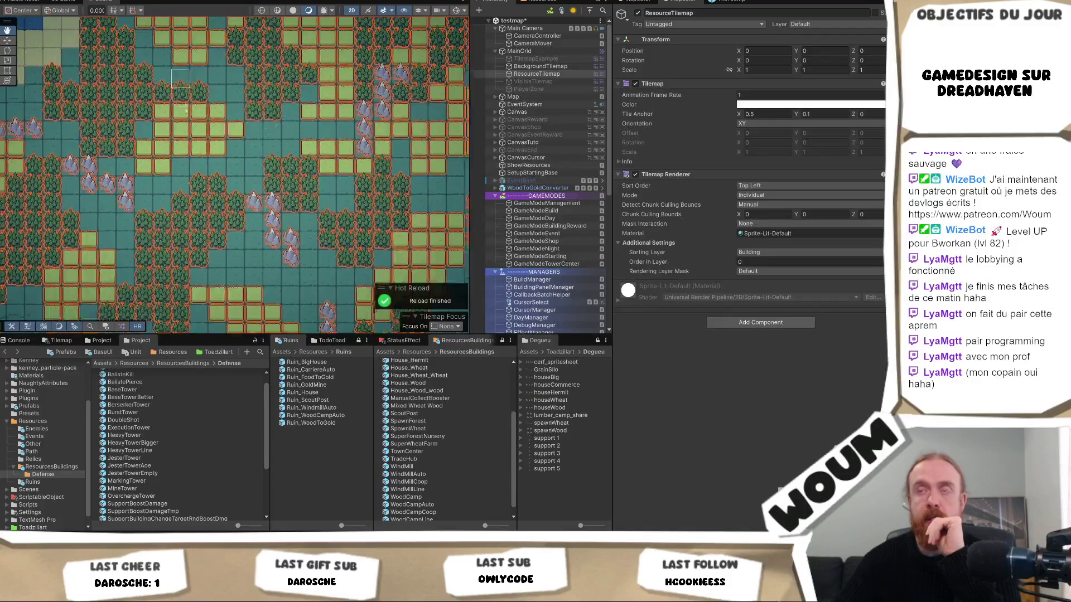
{"action": "left_click", "coordinate": [62, 2]}
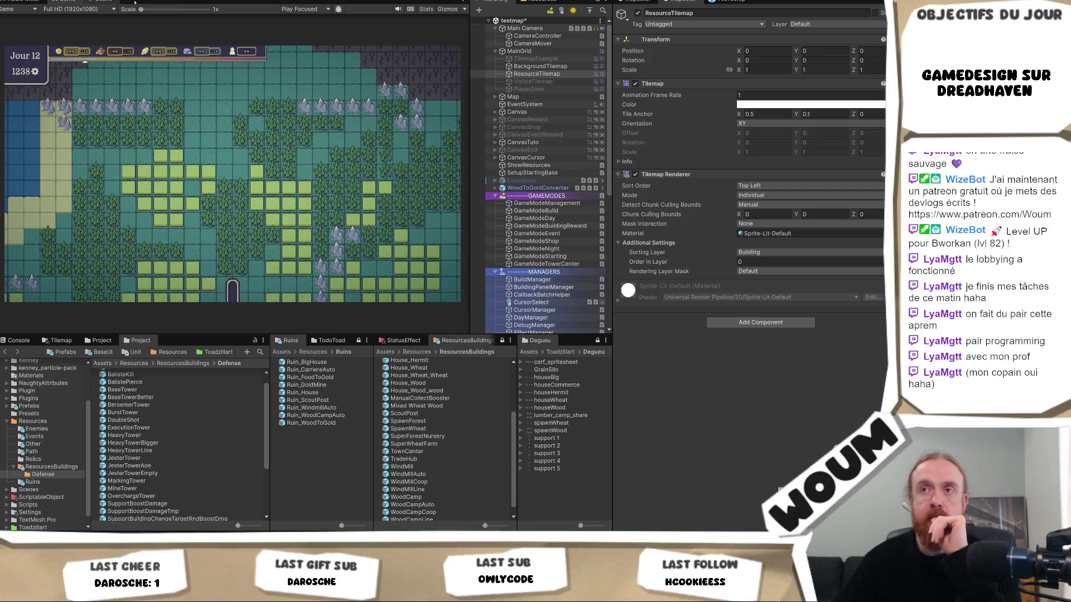
Start play mode and maximize the Game view to fill the editor
{"action": "key", "text": "ctrl+p"}
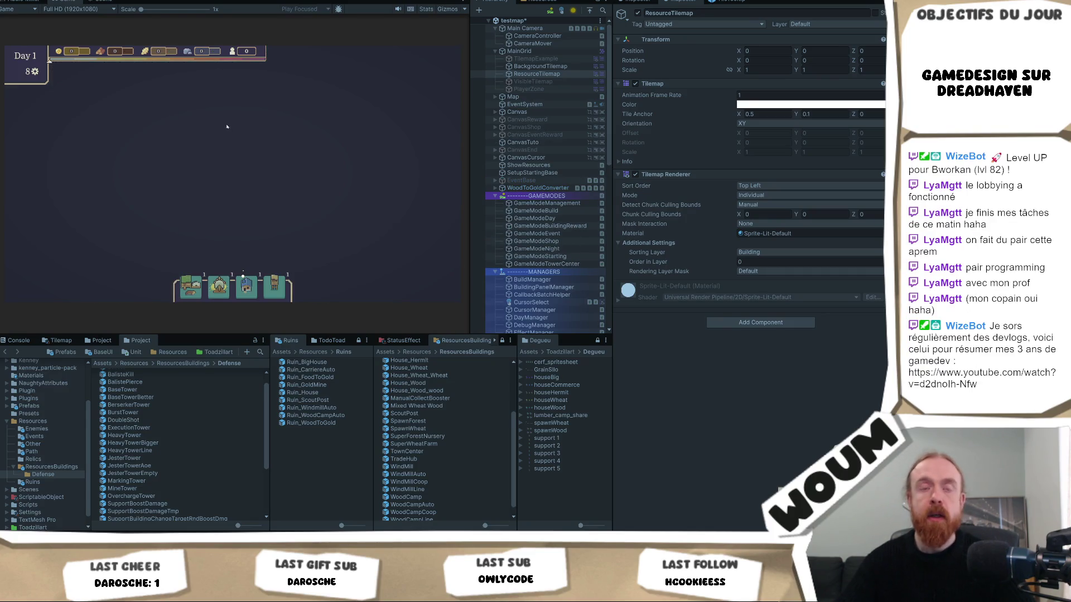
{"action": "right_click", "coordinate": [67, 1]}
{"action": "left_click", "coordinate": [83, 30]}
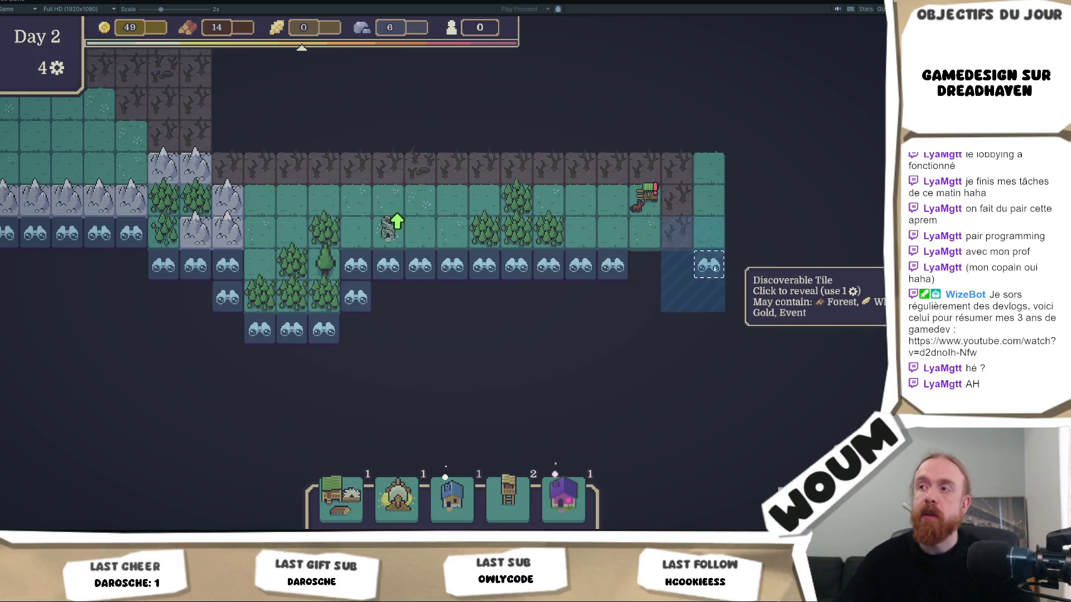
Reveal four discoverable tiles for gold, then stop play mode and pan the Scene view
{"action": "left_click", "coordinate": [666, 268]}
{"action": "left_click", "coordinate": [666, 312]}
{"action": "left_click", "coordinate": [664, 385]}
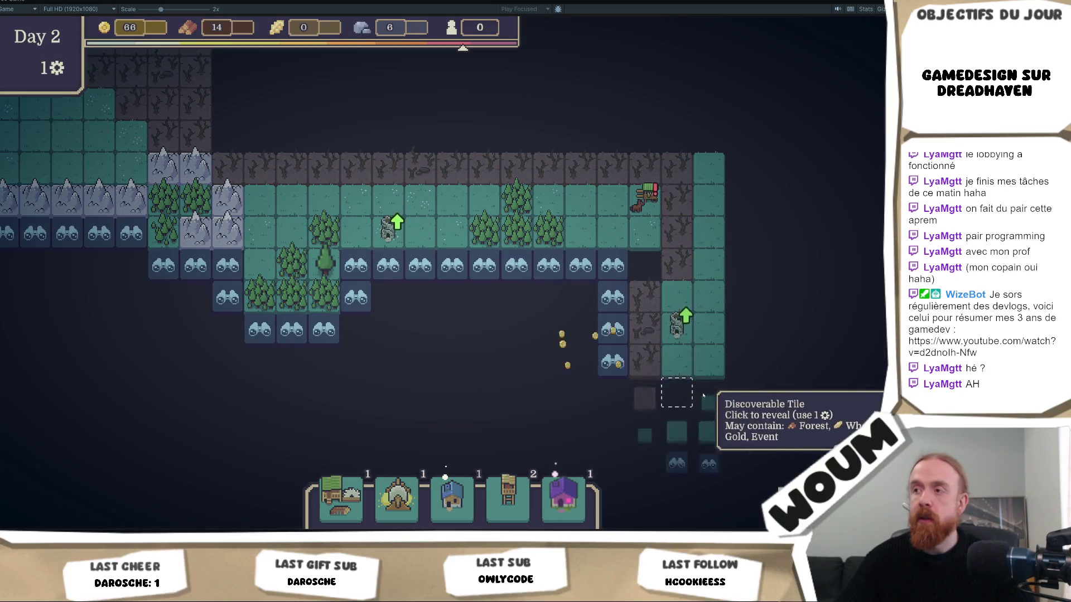
{"action": "left_click", "coordinate": [719, 353]}
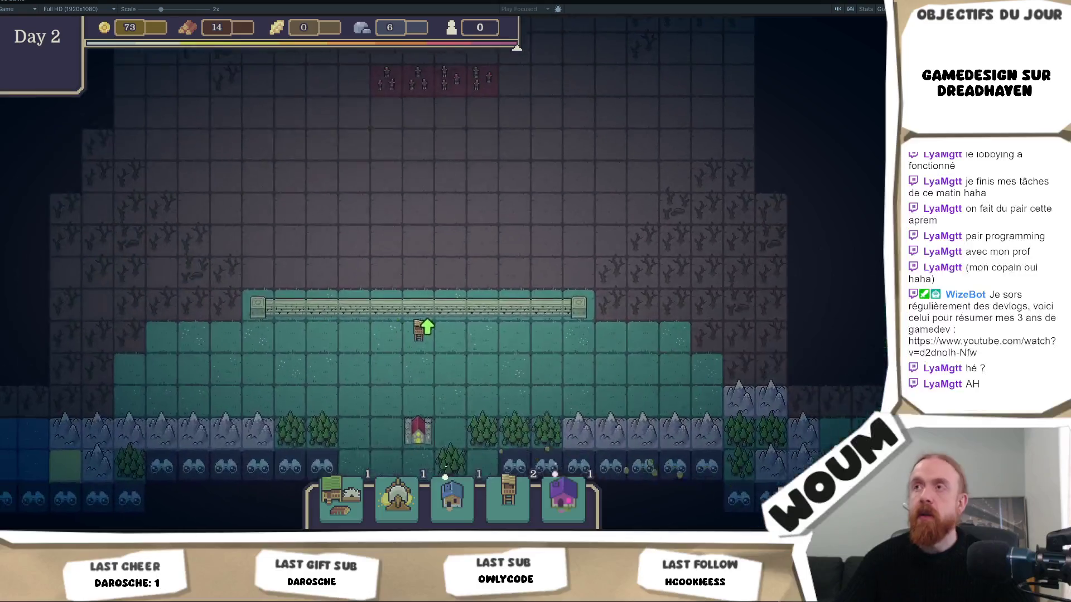
{"action": "key", "text": "ctrl+p"}
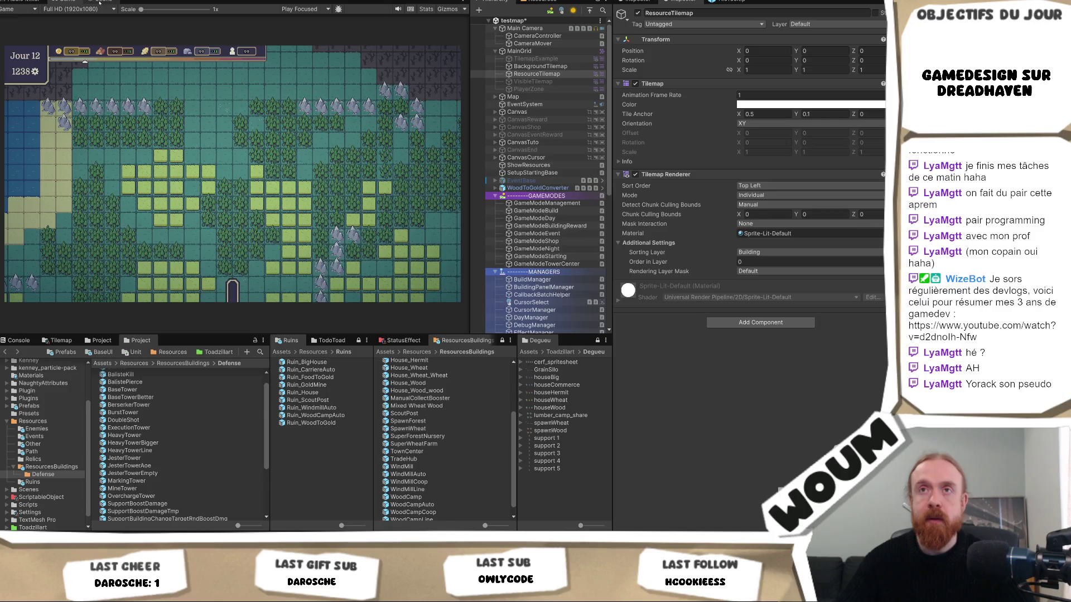
{"action": "left_click_drag", "start_coordinate": [348, 177], "coordinate": [108, 178]}
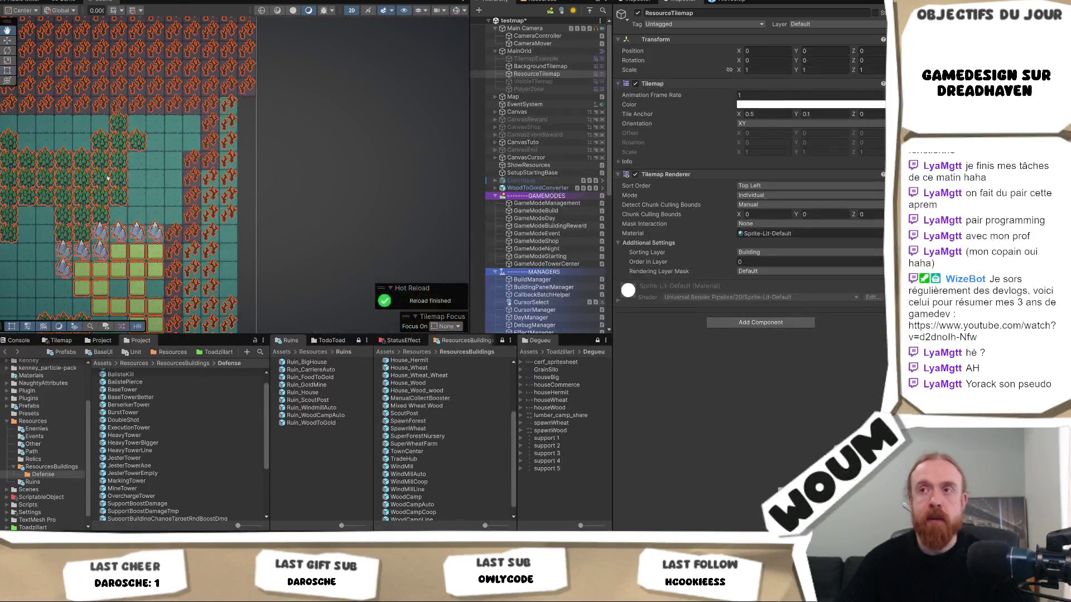
On BackgroundTilemap, box-fill a tall right-side column and nearby area with dark tiles
{"action": "left_click_drag", "start_coordinate": [257, 112], "coordinate": [289, 180]}
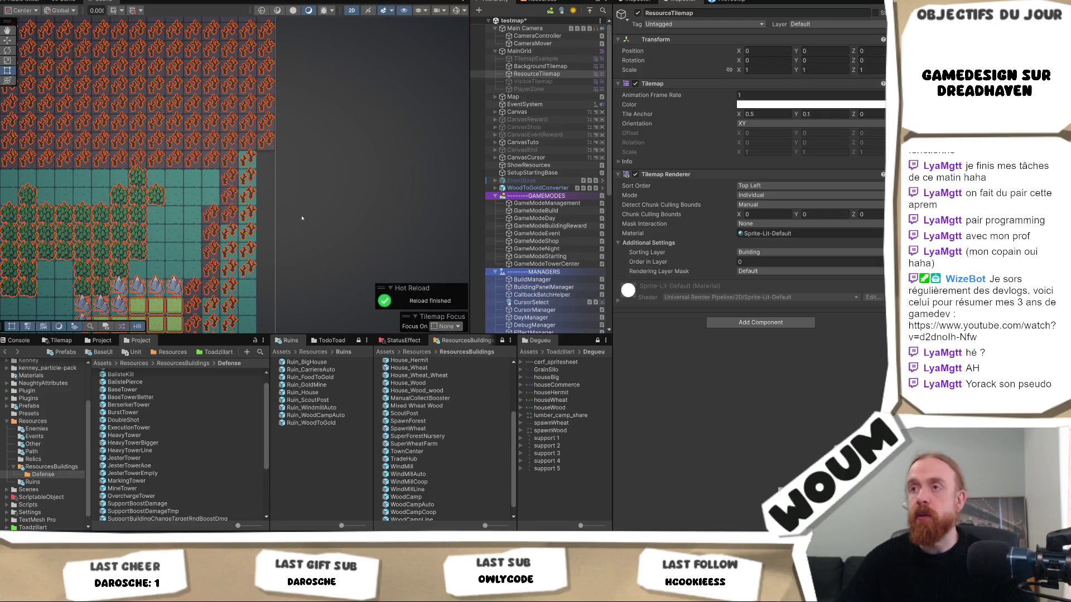
{"action": "left_click", "coordinate": [538, 67]}
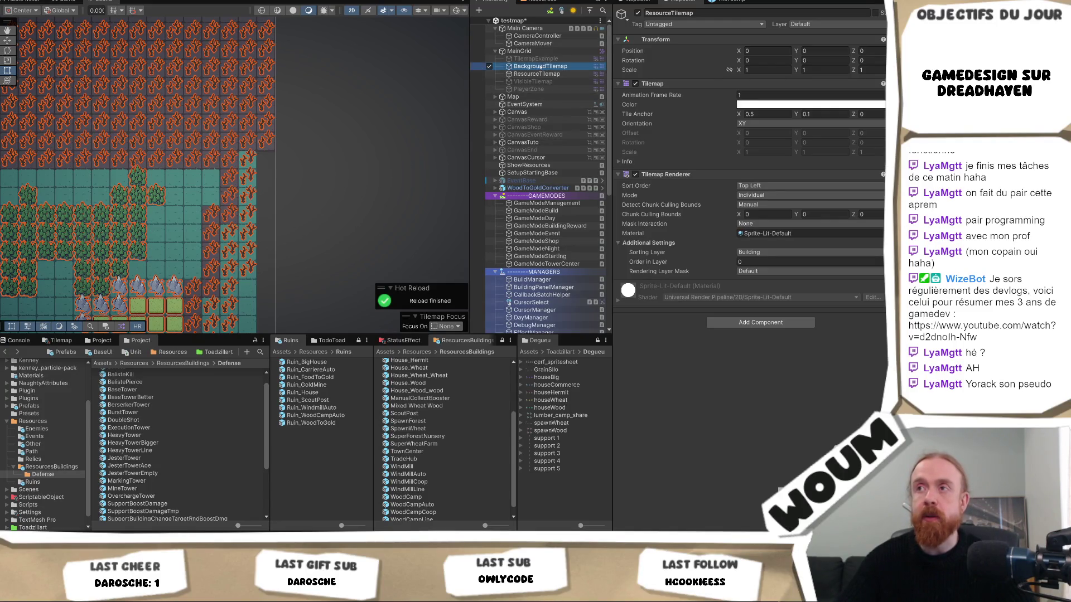
{"action": "left_click", "coordinate": [537, 74]}
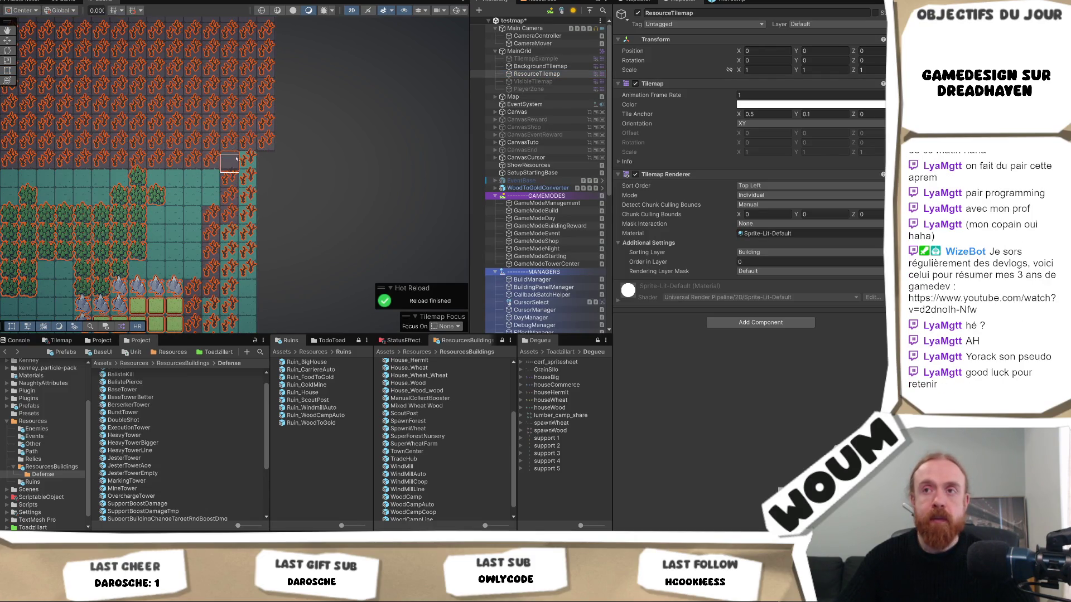
{"action": "left_click", "coordinate": [540, 66]}
{"action": "mouse_move", "coordinate": [247, 161]}
{"action": "left_mouse_down"}
{"action": "mouse_move", "coordinate": [246, 323]}
{"action": "mouse_move", "coordinate": [277, 120]}
{"action": "left_mouse_up"}
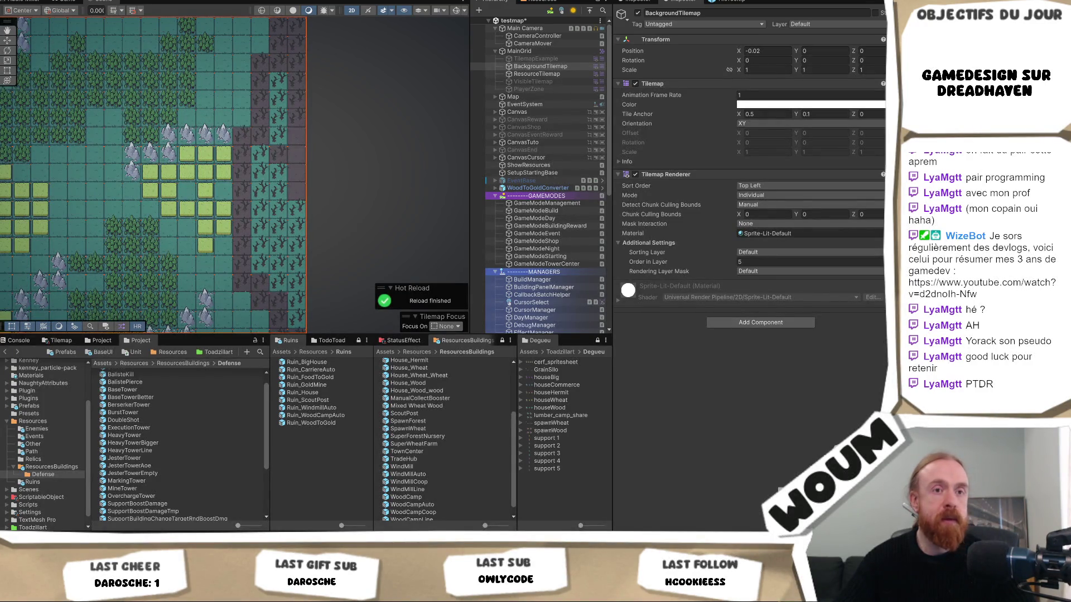
{"action": "left_click_drag", "start_coordinate": [276, 78], "coordinate": [276, 292]}
{"action": "mouse_move", "coordinate": [252, 148]}
{"action": "left_mouse_down"}
{"action": "mouse_move", "coordinate": [305, 279]}
{"action": "mouse_move", "coordinate": [334, 191]}
{"action": "left_mouse_up"}
Fill a 3×7 block, an adjacent box and a 3×3 box with dark background tiles
{"action": "mouse_move", "coordinate": [320, 280]}
{"action": "left_mouse_down"}
{"action": "mouse_move", "coordinate": [340, 136]}
{"action": "mouse_move", "coordinate": [333, 264]}
{"action": "mouse_move", "coordinate": [312, 276]}
{"action": "left_mouse_up"}
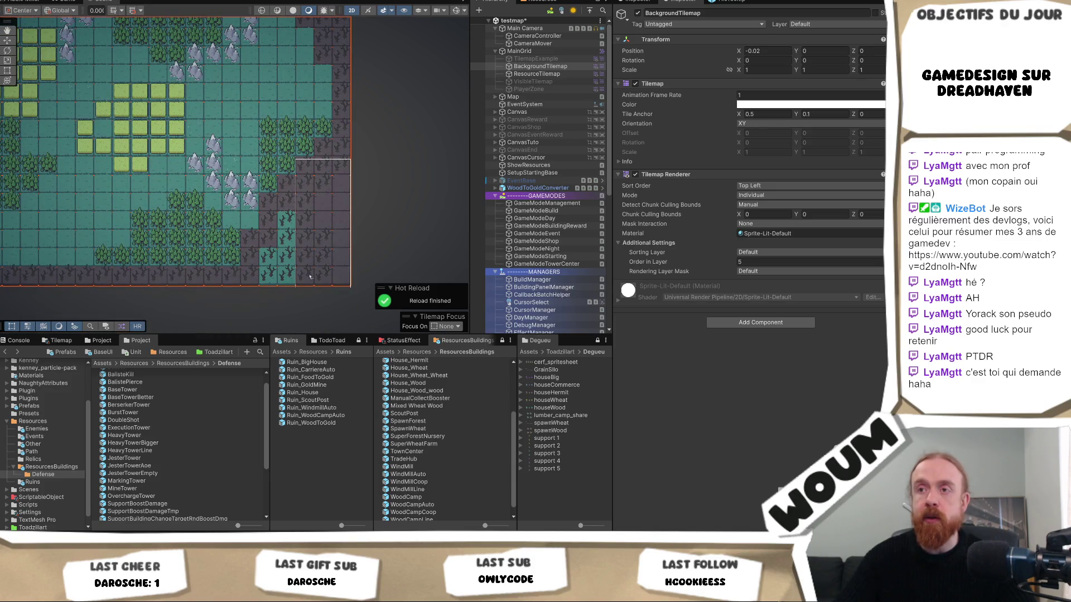
{"action": "left_click_drag", "start_coordinate": [291, 217], "coordinate": [270, 282]}
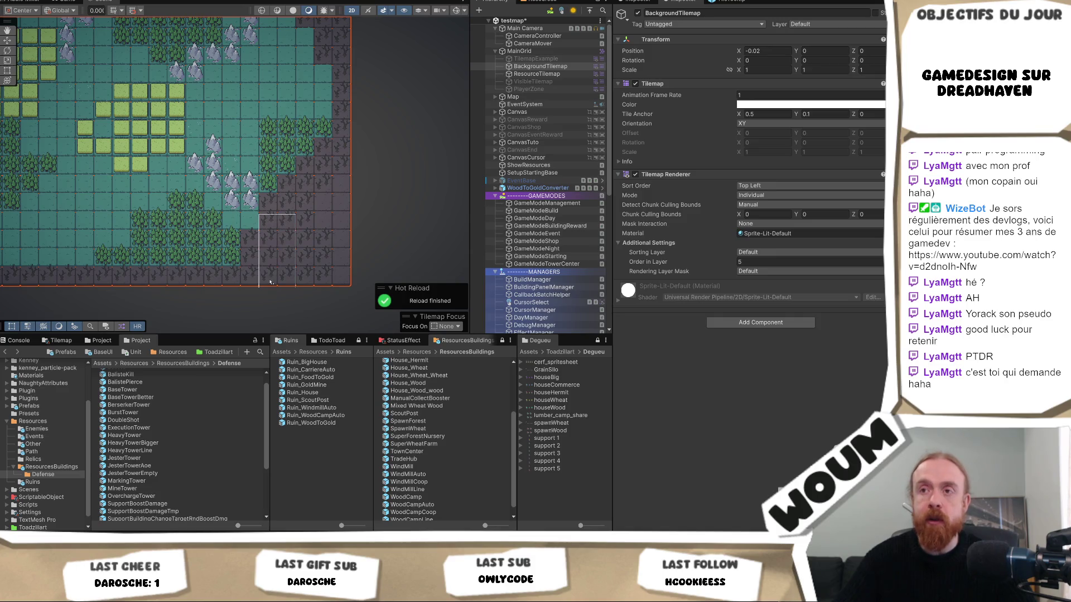
{"action": "scroll", "coordinate": [140, 262], "scroll_direction": "left", "scroll_amount": 10}
{"action": "mouse_move", "coordinate": [161, 270]}
{"action": "left_mouse_down"}
{"action": "mouse_move", "coordinate": [132, 234]}
{"action": "mouse_move", "coordinate": [107, 237]}
{"action": "mouse_move", "coordinate": [88, 116]}
{"action": "left_mouse_up"}
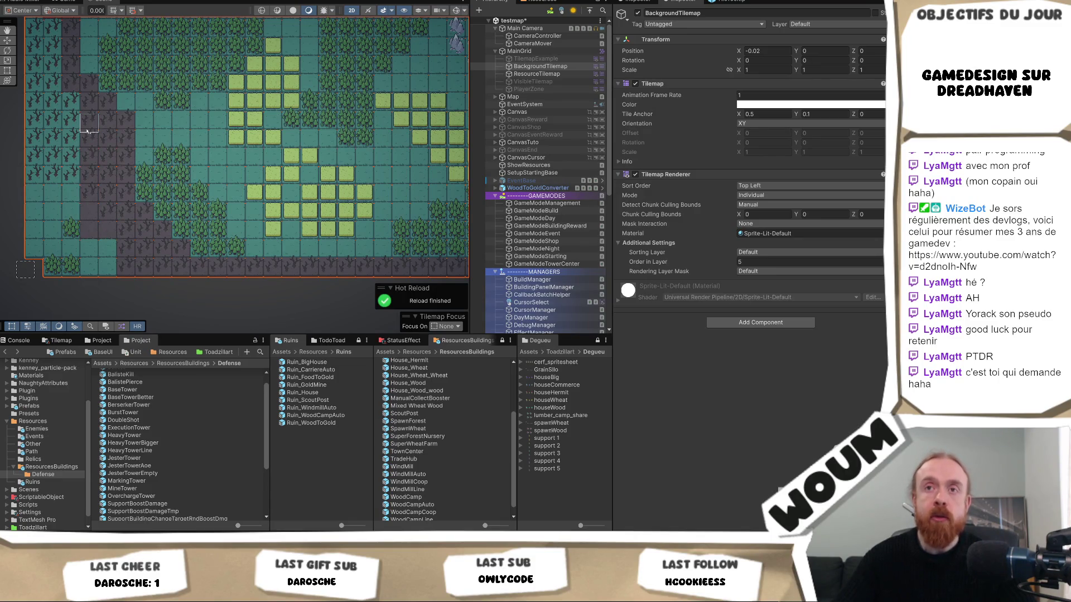
{"action": "scroll", "coordinate": [92, 95], "scroll_direction": "up", "scroll_amount": 5}
Darken the map's left column and more left-side tiles, then switch to the Game view with Ctrl+2
{"action": "left_click_drag", "start_coordinate": [96, 69], "coordinate": [100, 318]}
{"action": "scroll", "coordinate": [134, 159], "scroll_direction": "down", "scroll_amount": 5}
{"action": "left_click_drag", "start_coordinate": [134, 159], "coordinate": [154, 256]}
{"action": "scroll", "coordinate": [168, 234], "scroll_direction": "up", "scroll_amount": 5}
{"action": "scroll", "coordinate": [252, 230], "scroll_direction": "down", "scroll_amount": 5}
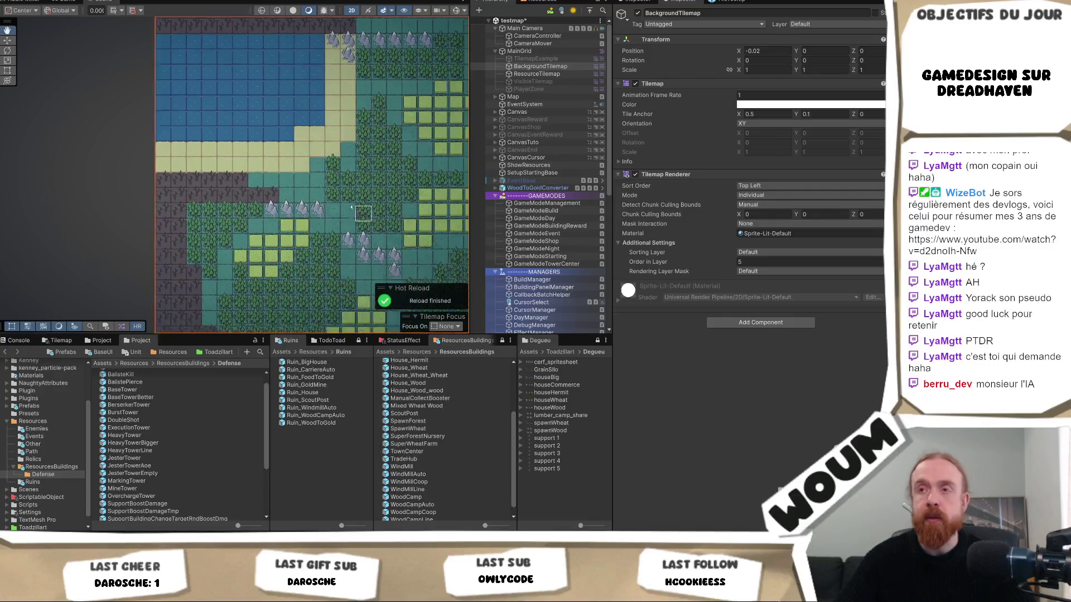
{"action": "scroll", "coordinate": [172, 235], "scroll_direction": "right", "scroll_amount": 5}
{"action": "scroll", "coordinate": [172, 234], "scroll_direction": "right", "scroll_amount": 1}
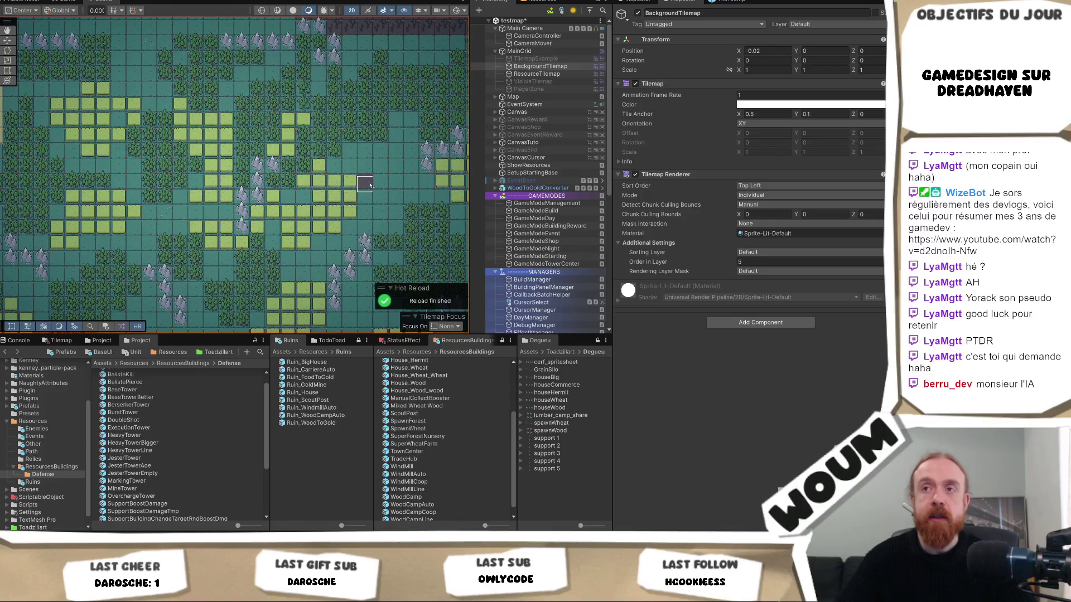
{"action": "left_click_drag", "start_coordinate": [371, 184], "coordinate": [148, 216]}
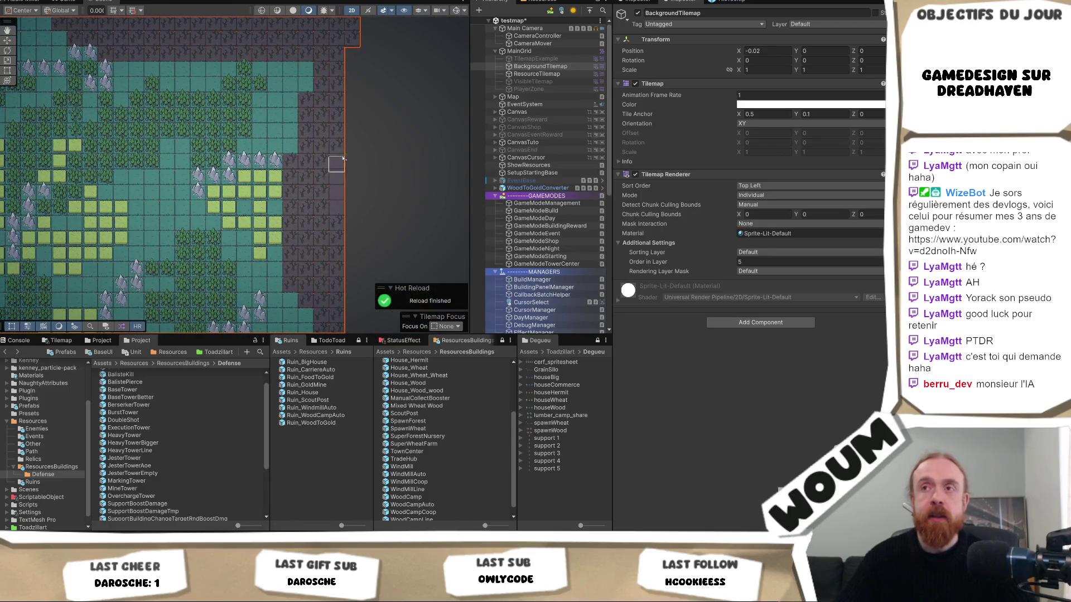
{"action": "scroll", "coordinate": [334, 167], "scroll_direction": "up", "scroll_amount": 6}
{"action": "scroll", "coordinate": [335, 167], "scroll_direction": "right", "scroll_amount": 1}
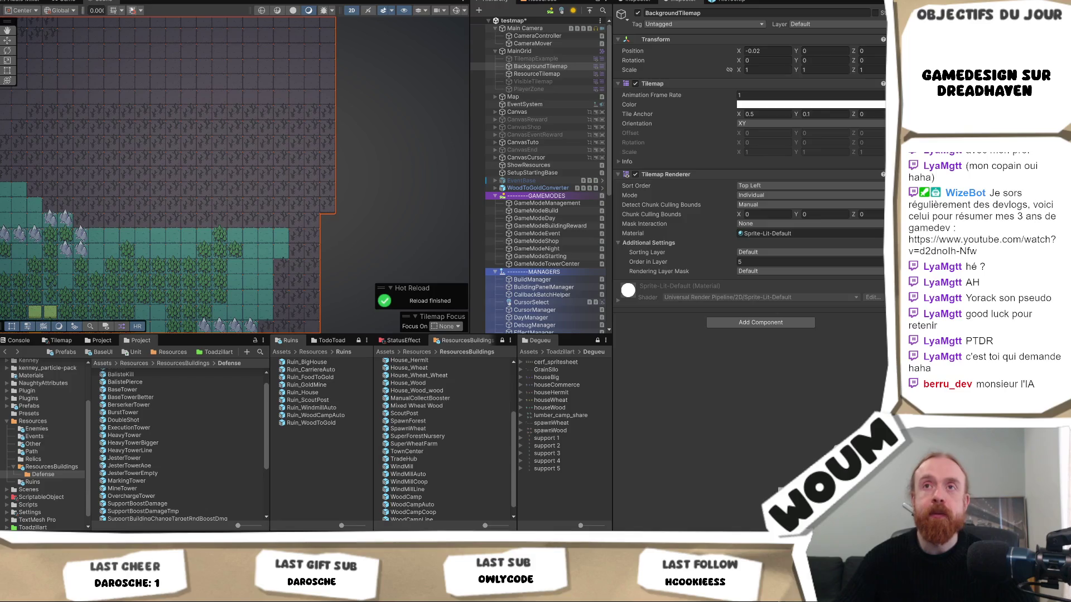
{"action": "key", "text": "ctrl+2"}
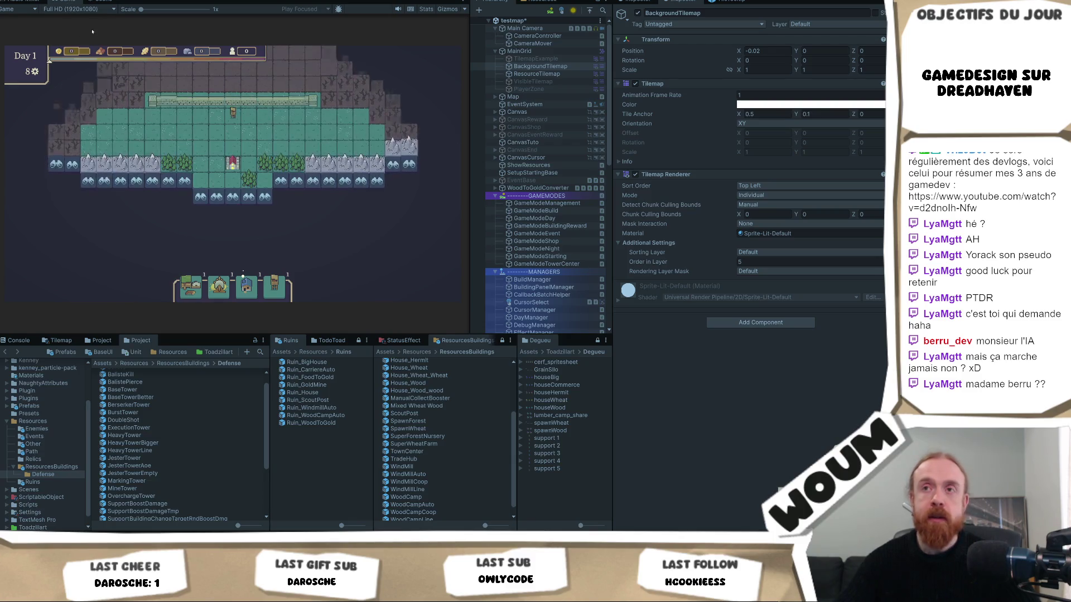
Maximize the Game view and reveal the first two discoverable tiles at the map's edge
{"action": "right_click", "coordinate": [67, 3]}
{"action": "left_click", "coordinate": [123, 30]}
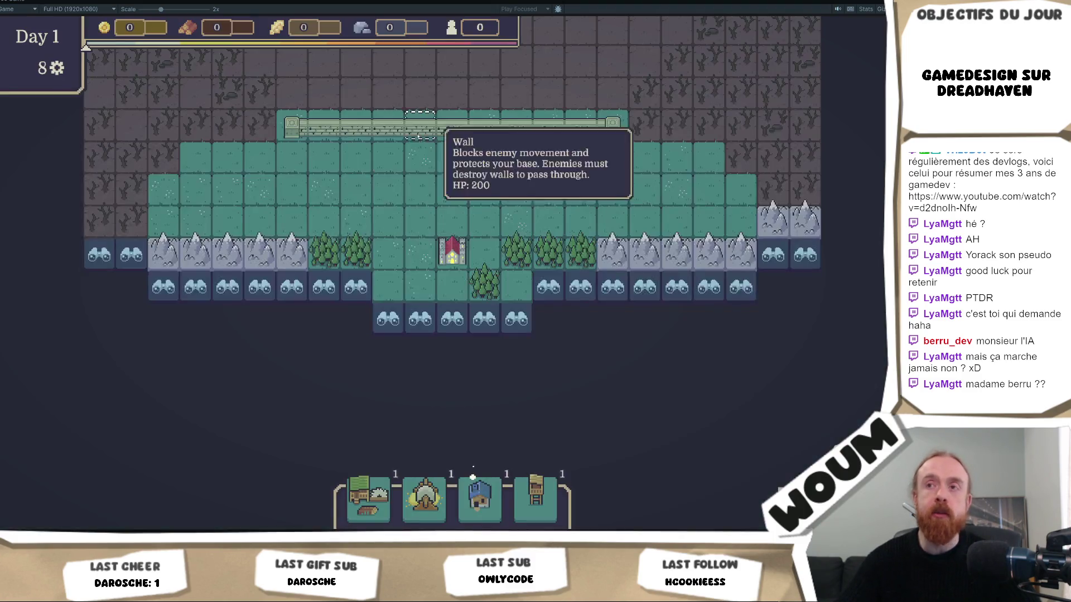
{"action": "left_click_drag", "start_coordinate": [485, 370], "coordinate": [379, 308]}
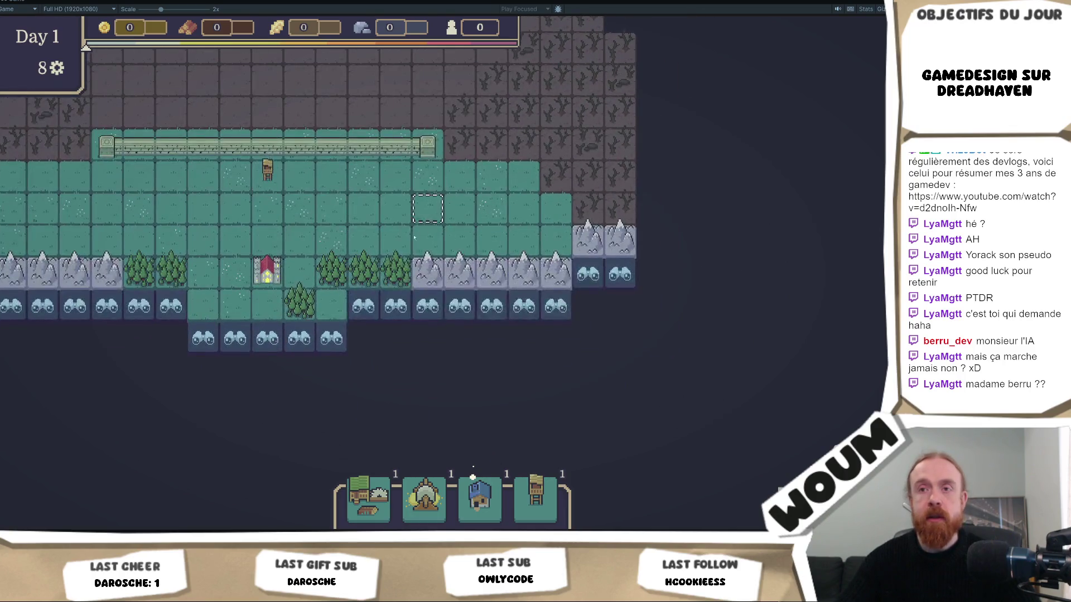
{"action": "left_click", "coordinate": [588, 273]}
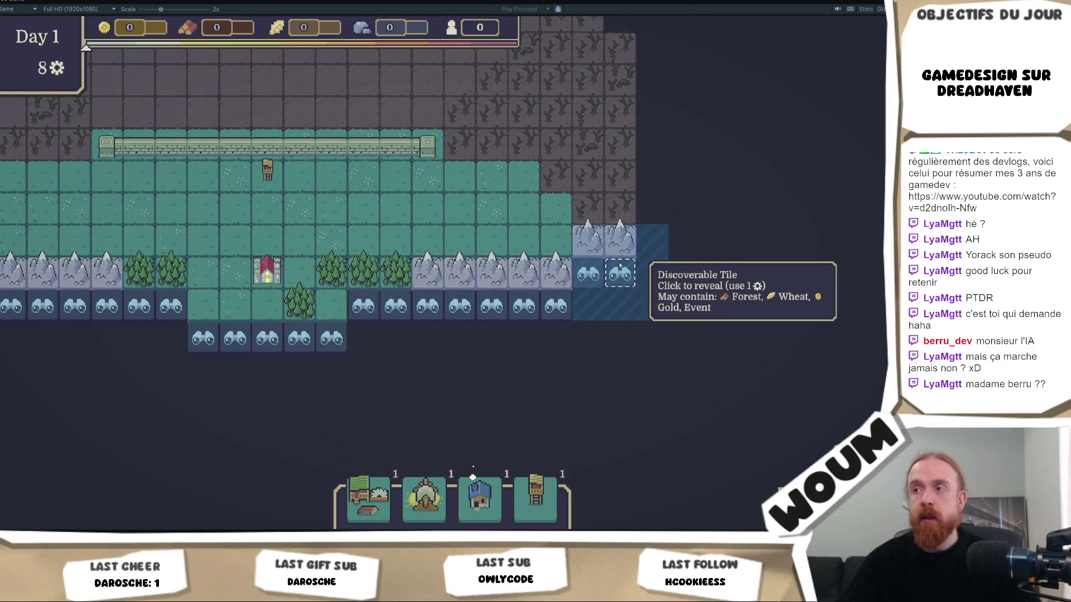
{"action": "left_click", "coordinate": [684, 273]}
Reveal six more discoverable tiles eastward until the gears run out
{"action": "left_click_drag", "start_coordinate": [767, 272], "coordinate": [438, 262]}
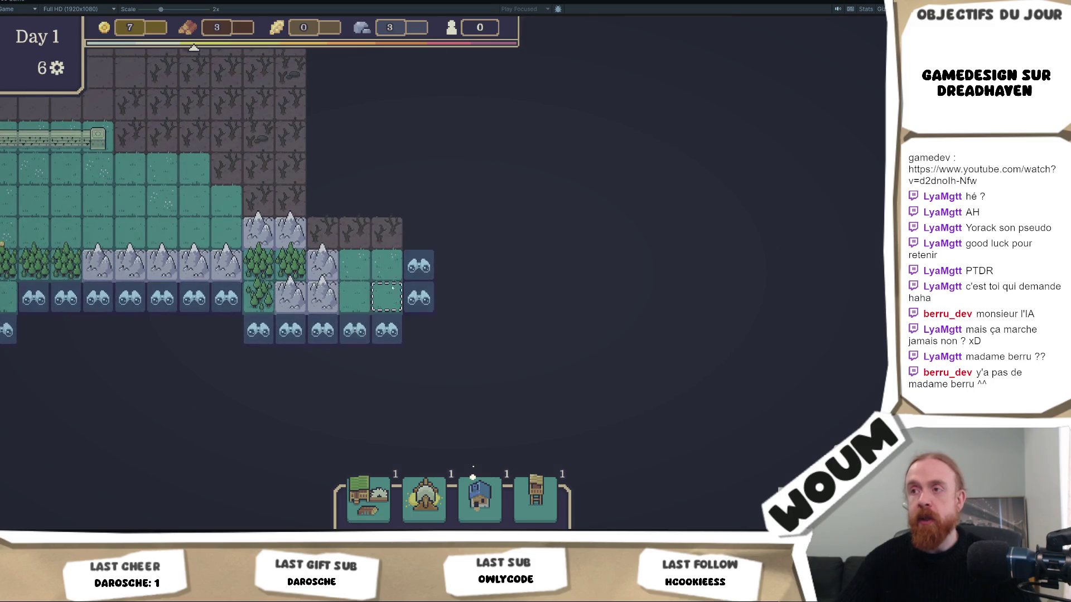
{"action": "left_click", "coordinate": [419, 266]}
{"action": "left_click", "coordinate": [483, 266]}
{"action": "left_click", "coordinate": [547, 266]}
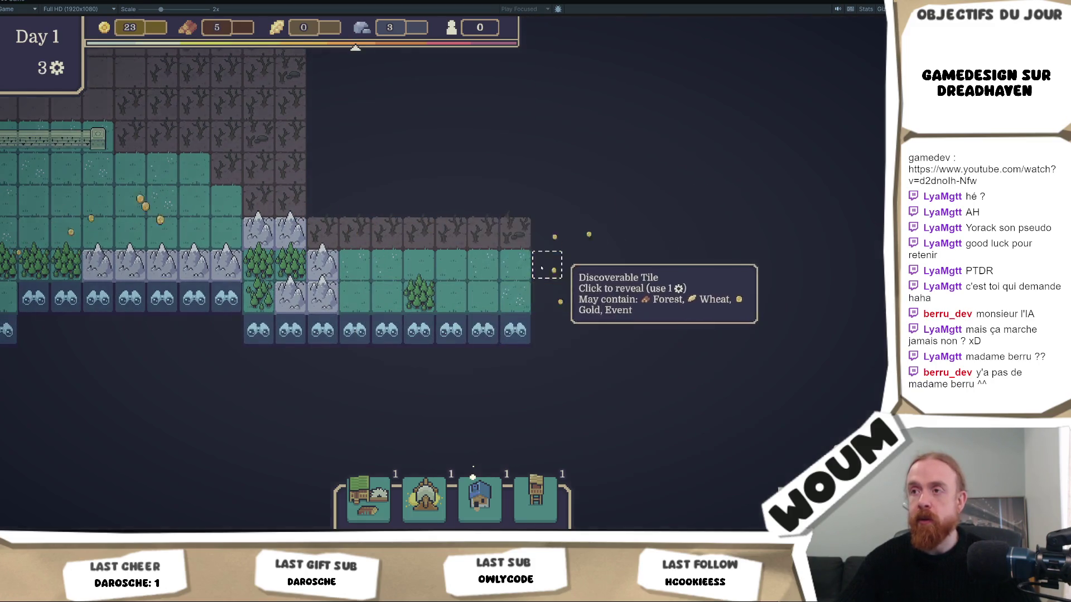
{"action": "left_click", "coordinate": [611, 266]}
{"action": "left_click", "coordinate": [675, 266]}
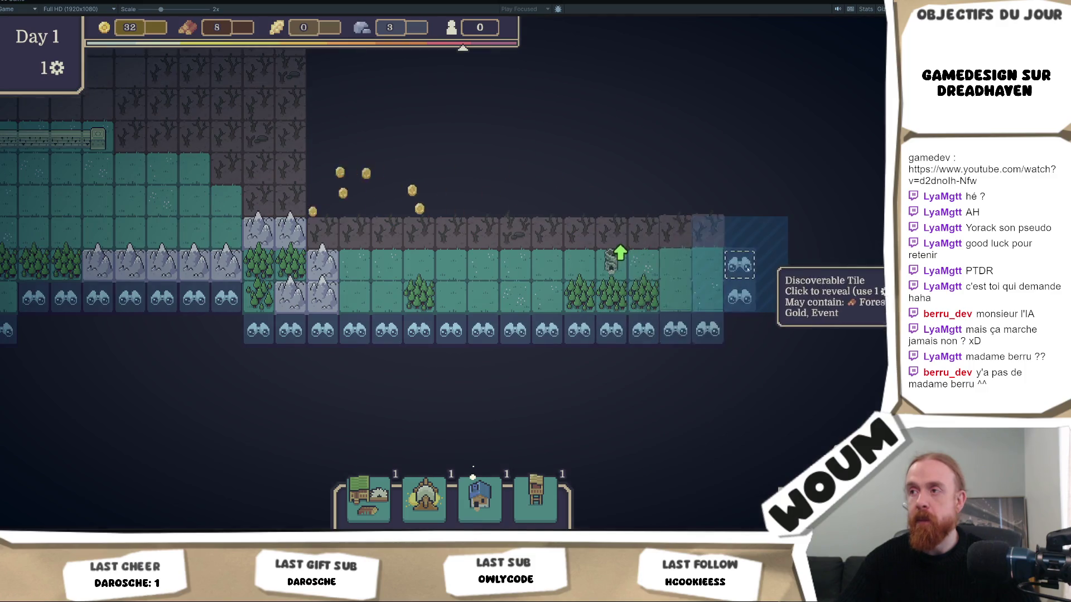
{"action": "left_click", "coordinate": [739, 266]}
Take the Base Tower kit and the Spacious House construction kit
{"action": "left_click_drag", "start_coordinate": [549, 204], "coordinate": [775, 286]}
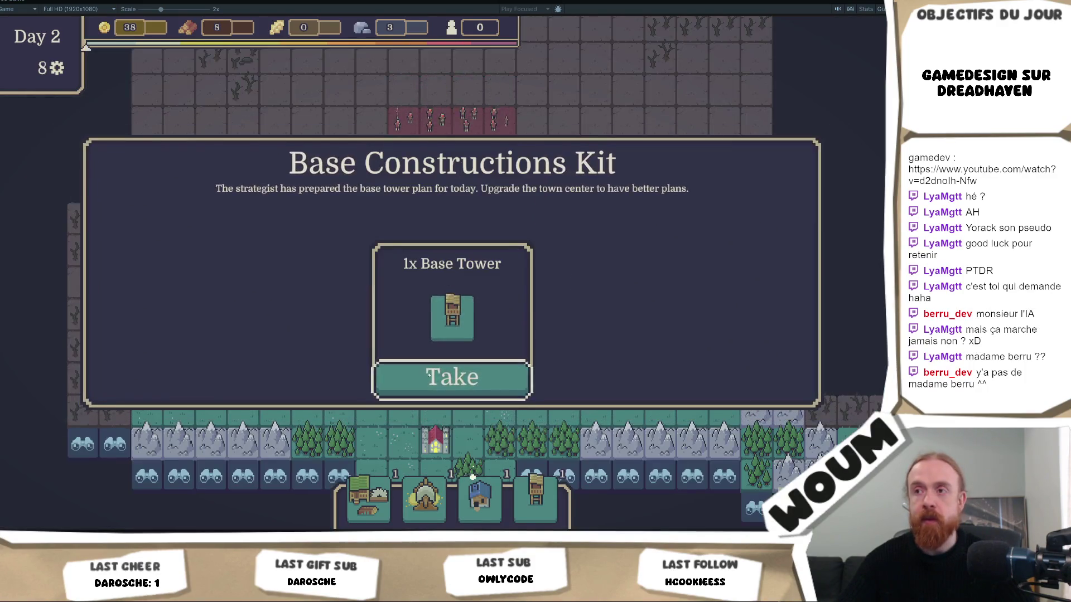
{"action": "left_click", "coordinate": [491, 385]}
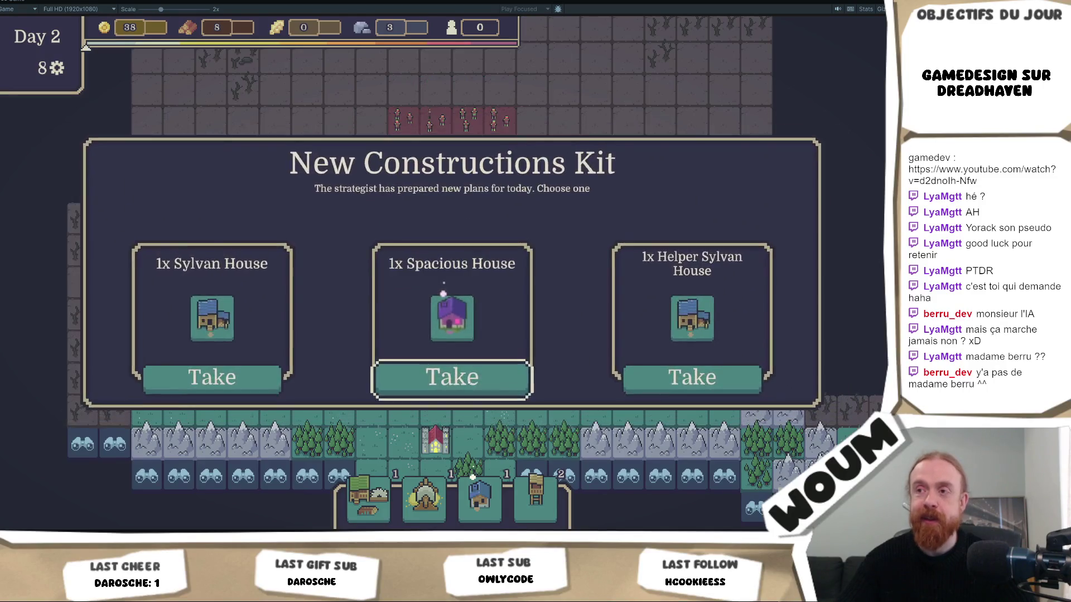
{"action": "left_click", "coordinate": [491, 384]}
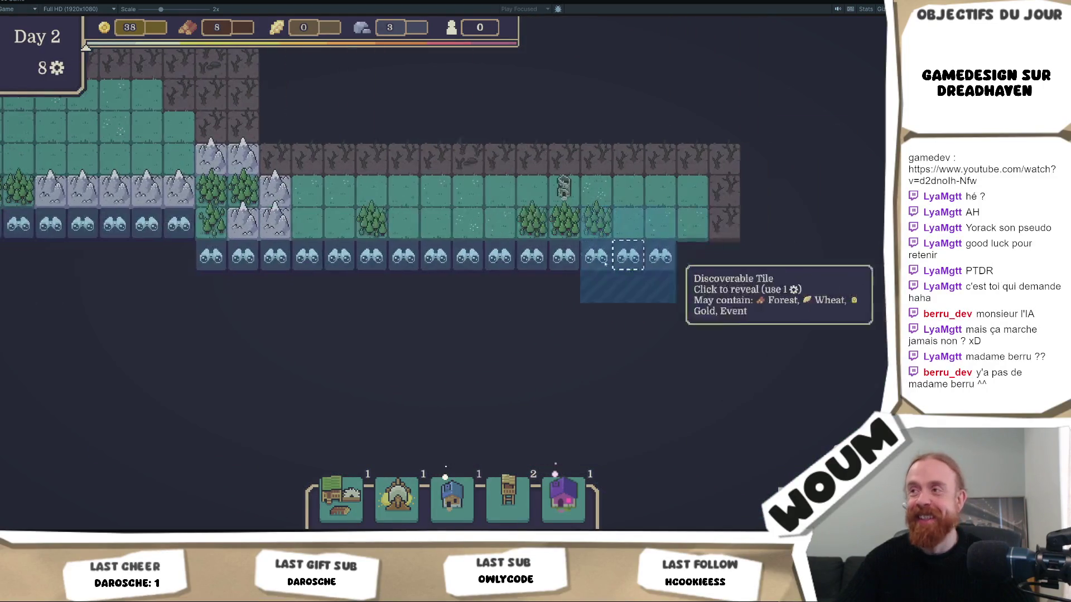
Reveal southern tiles adding mountains, grass and wheat fields, then end the playtest
{"action": "left_click", "coordinate": [559, 252]}
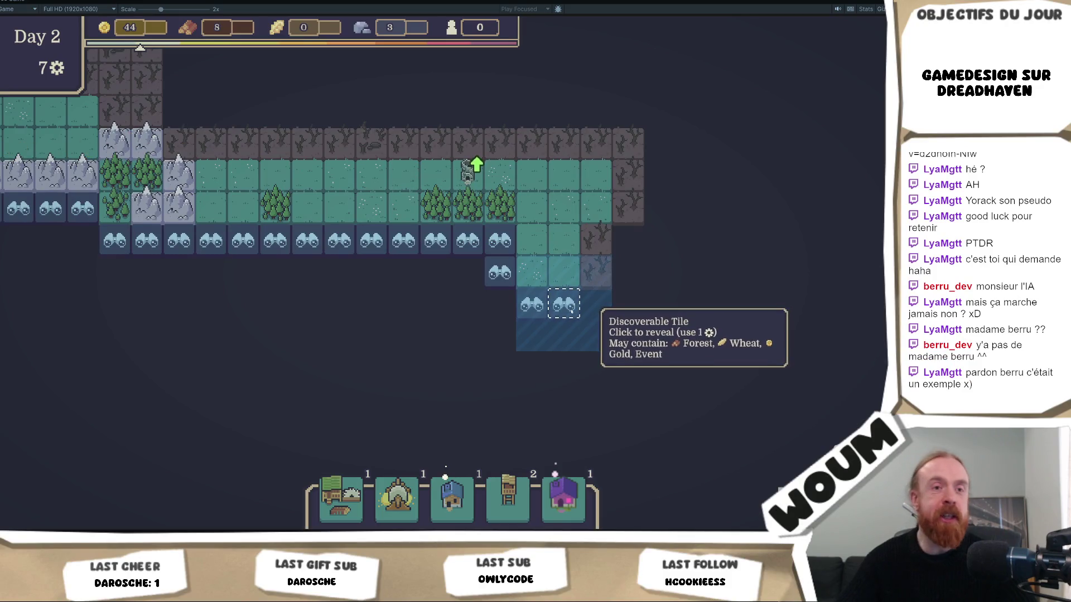
{"action": "left_click", "coordinate": [574, 308]}
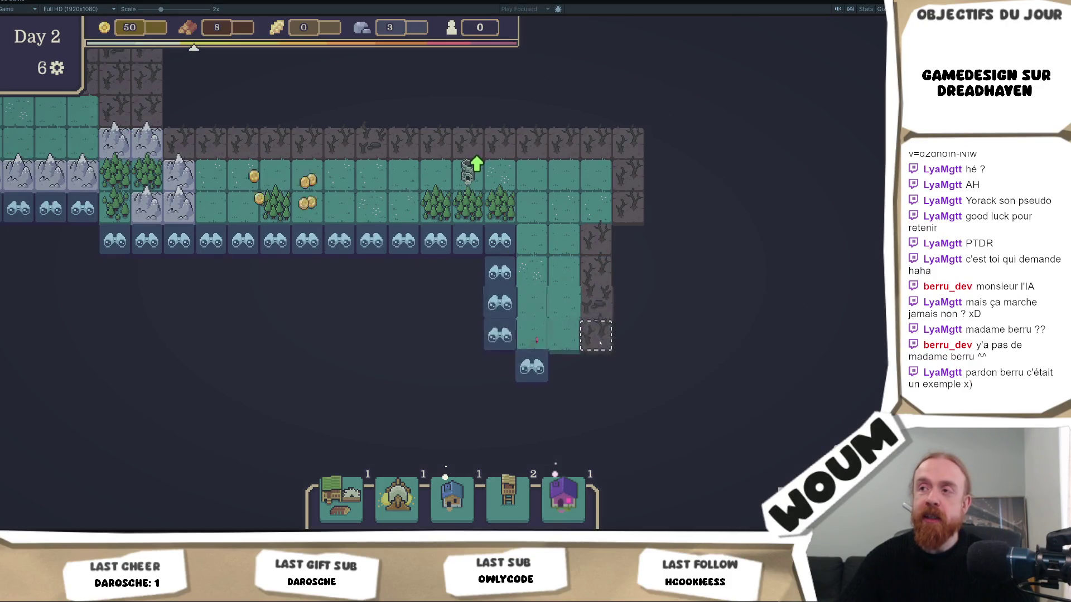
{"action": "left_click", "coordinate": [532, 368]}
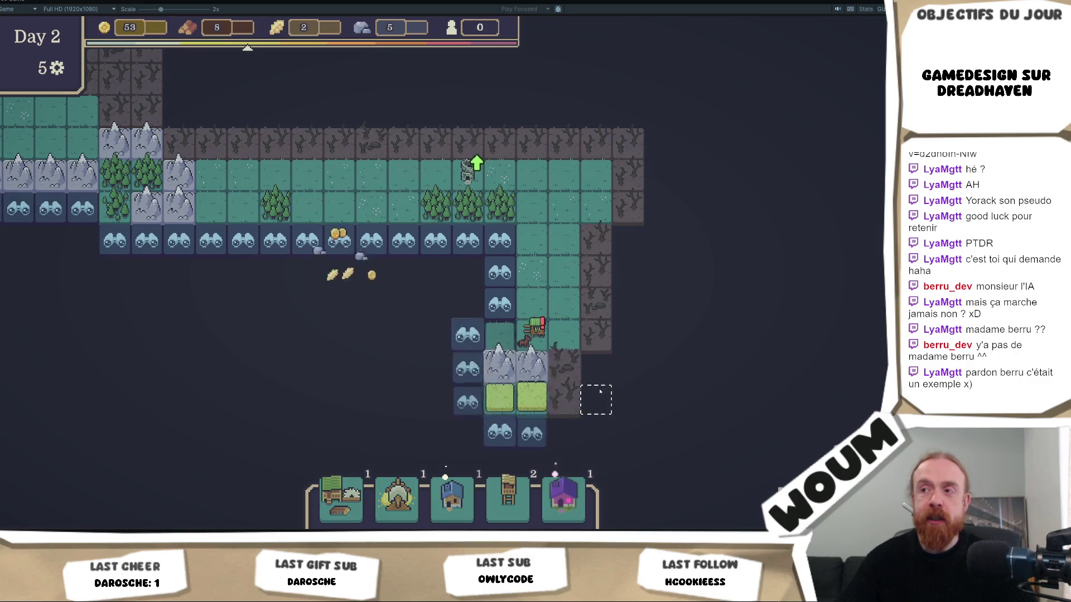
{"action": "left_click", "coordinate": [604, 400]}
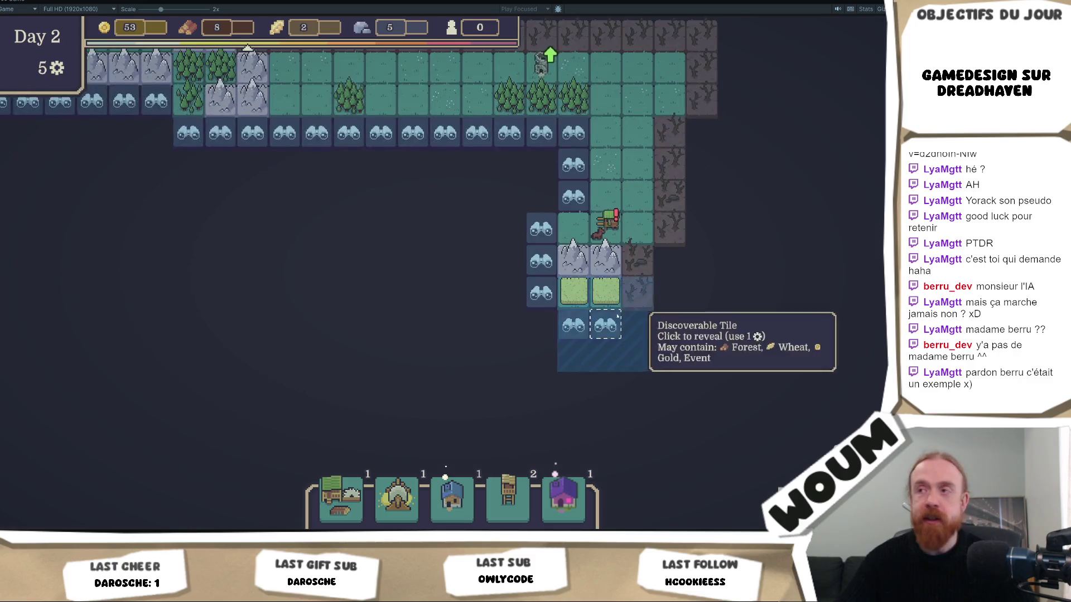
{"action": "left_click", "coordinate": [617, 391]}
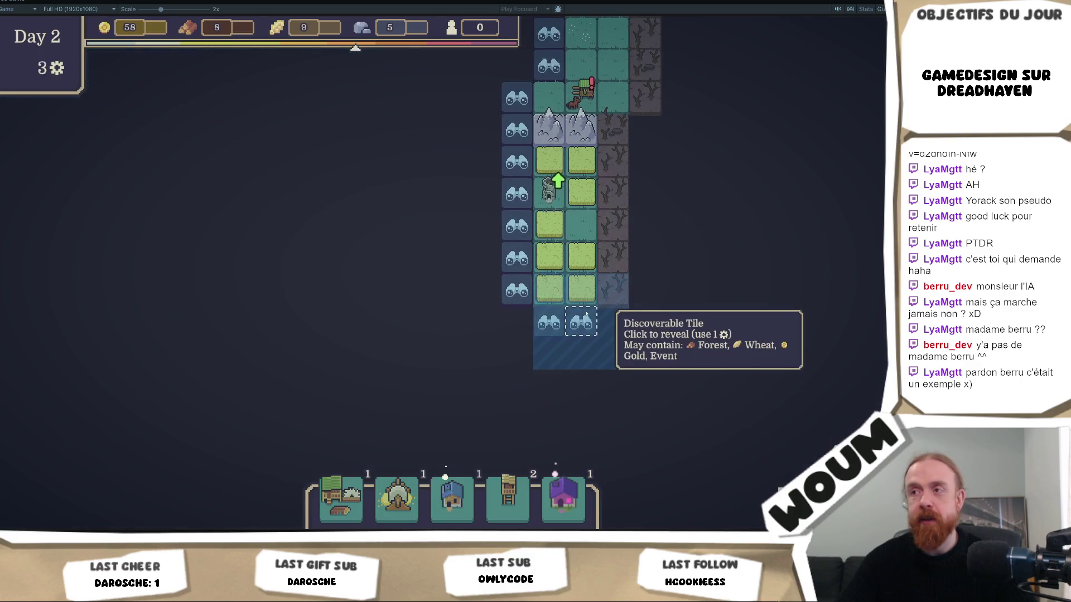
{"action": "left_click", "coordinate": [582, 322]}
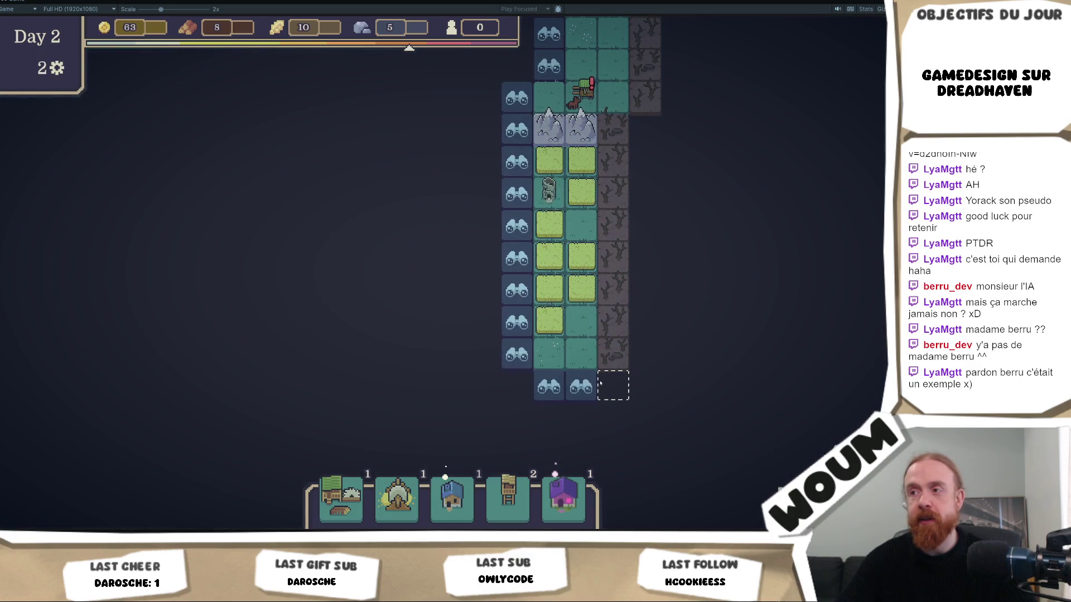
{"action": "left_click", "coordinate": [617, 386]}
{"action": "left_click", "coordinate": [617, 386]}
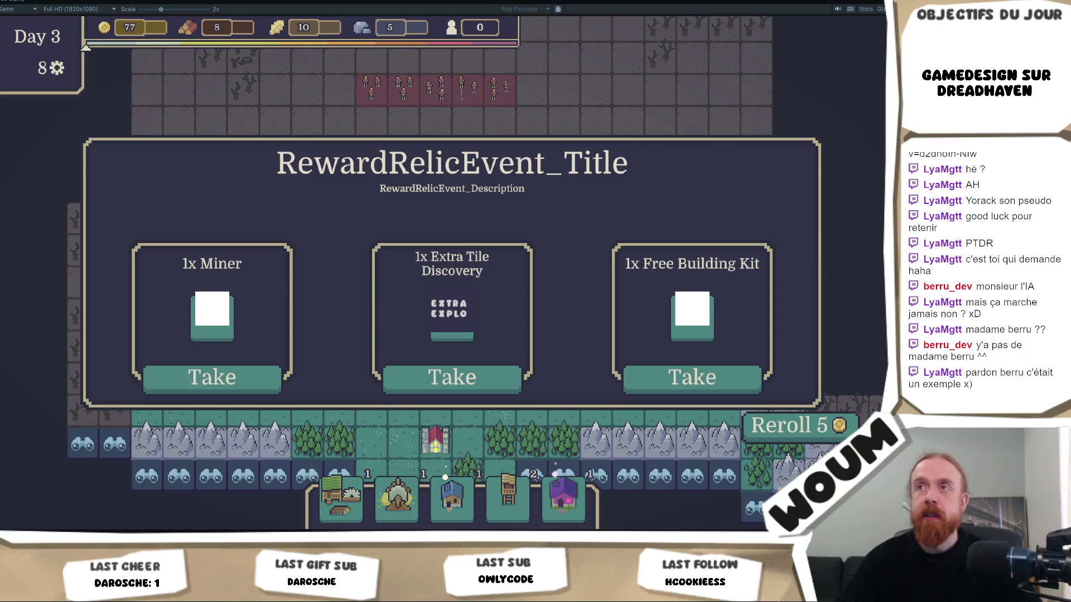
{"action": "key", "text": "ctrl+p"}
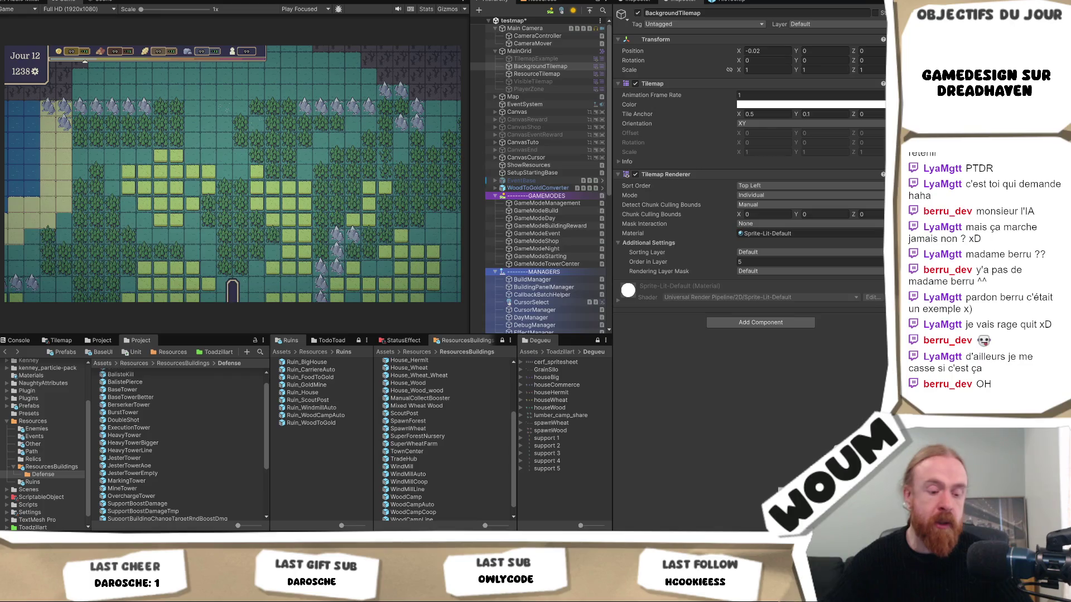
Select SetupStartingBase in the Hierarchy to show its components in the Inspector
{"action": "left_click", "coordinate": [531, 173]}
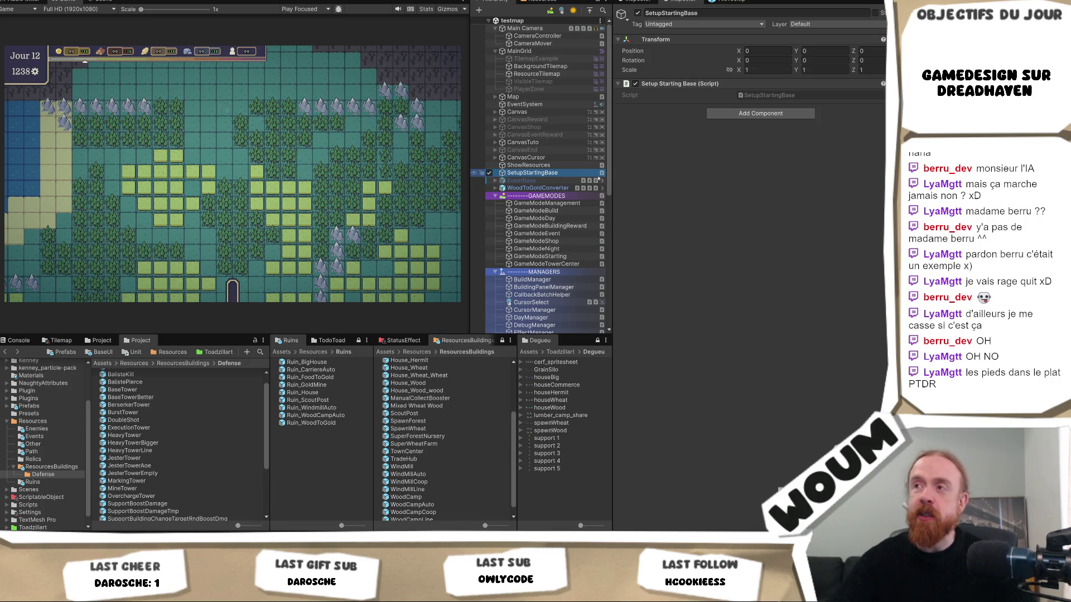
Shift the splitters to narrow the Game view, widen the Hierarchy, and review the managers
{"action": "scroll", "coordinate": [577, 212], "scroll_direction": "down", "scroll_amount": 5}
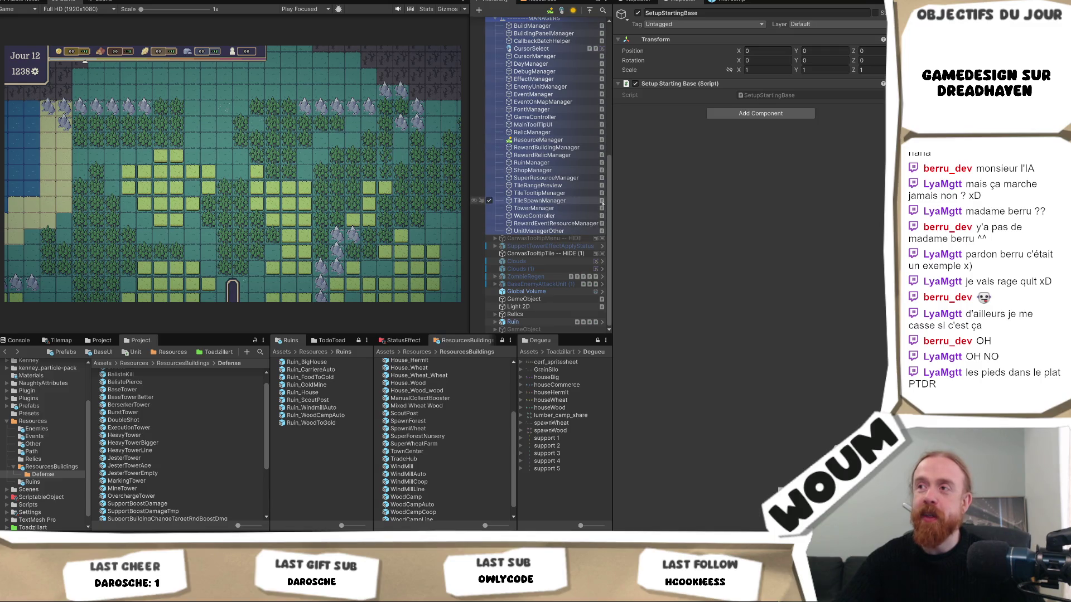
{"action": "left_click_drag", "start_coordinate": [610, 204], "coordinate": [627, 202]}
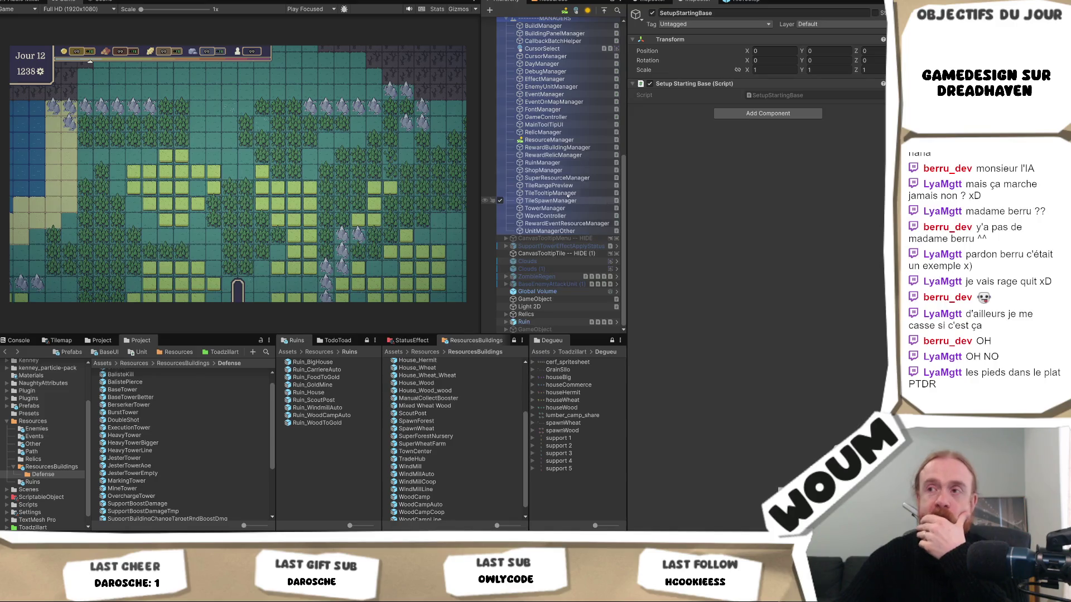
{"action": "left_click_drag", "start_coordinate": [483, 156], "coordinate": [452, 159]}
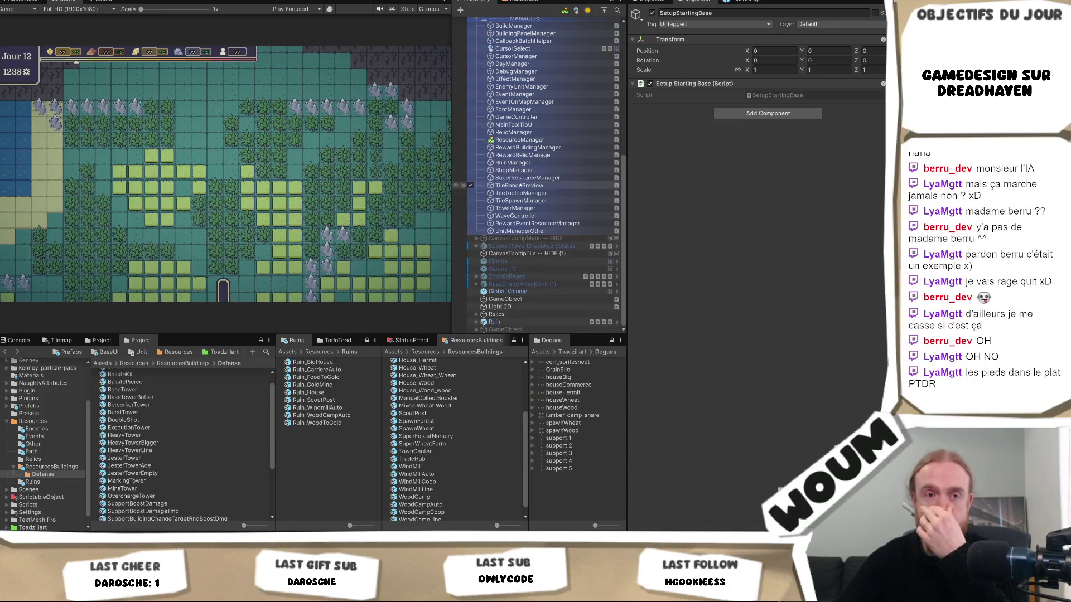
{"action": "scroll", "coordinate": [542, 213], "scroll_direction": "up", "scroll_amount": 5}
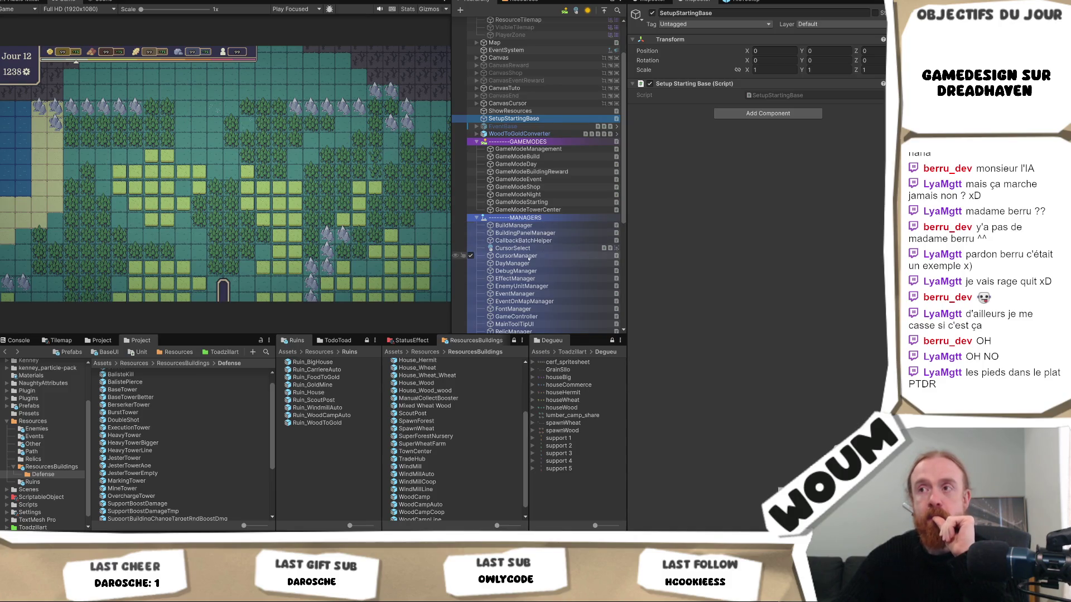
{"action": "scroll", "coordinate": [540, 226], "scroll_direction": "down", "scroll_amount": 8}
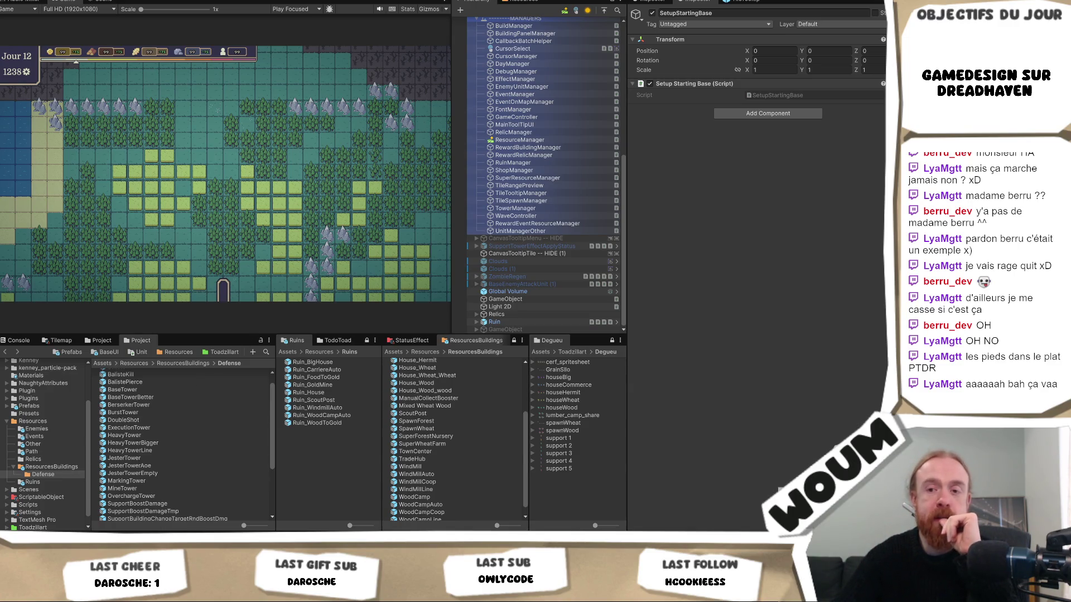
{"action": "key", "text": "alt+Tab"}
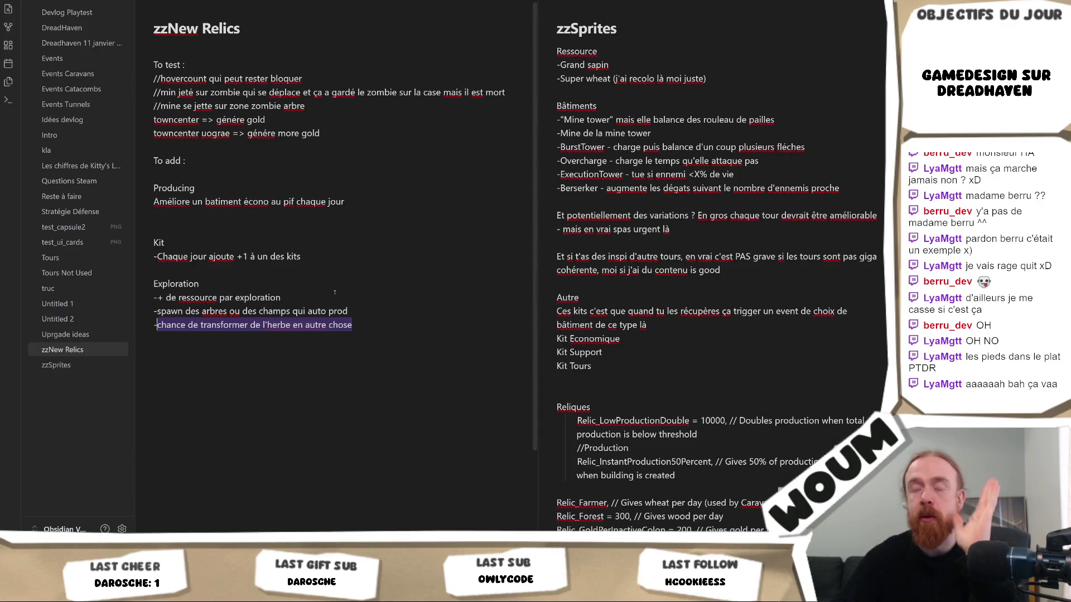
Deselect the highlighted line in zzNew Relics and widen the zzSprites pane beside it
{"action": "left_click", "coordinate": [362, 333]}
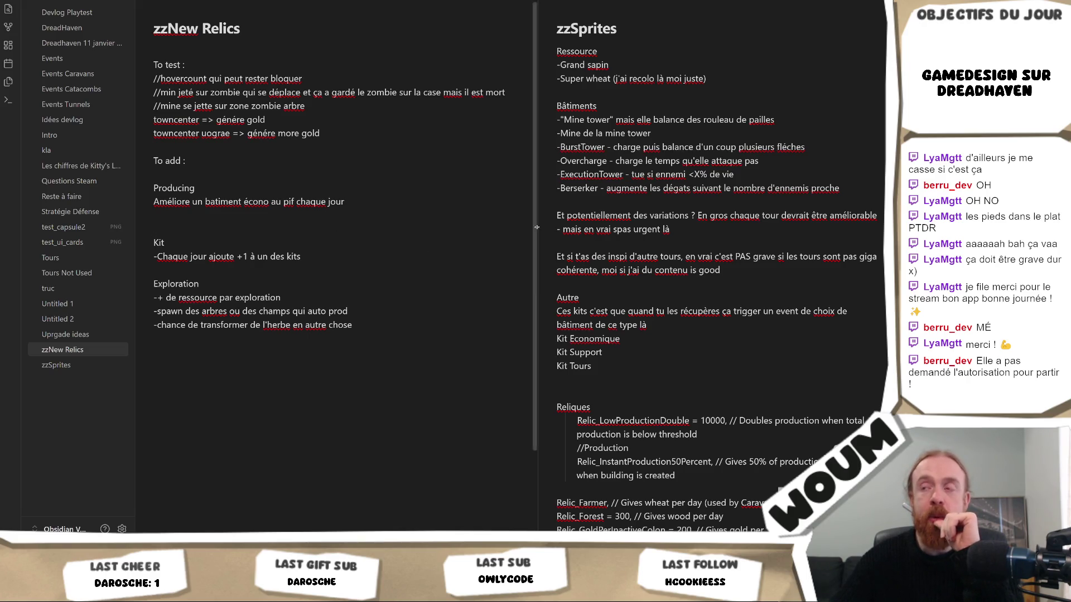
{"action": "mouse_move", "coordinate": [537, 231]}
{"action": "left_mouse_down"}
{"action": "mouse_move", "coordinate": [547, 235]}
{"action": "mouse_move", "coordinate": [446, 240]}
{"action": "mouse_move", "coordinate": [491, 249]}
{"action": "left_mouse_up"}
{"action": "type", "text": "M"}
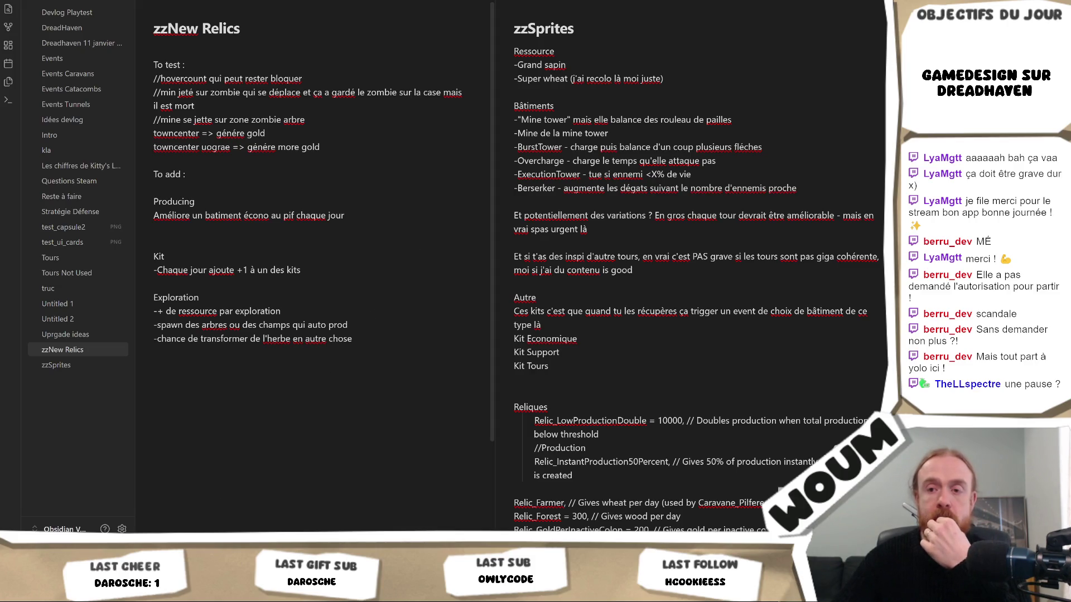
Switch from Obsidian back to the Unity Editor
{"action": "key", "text": "alt+Tab"}
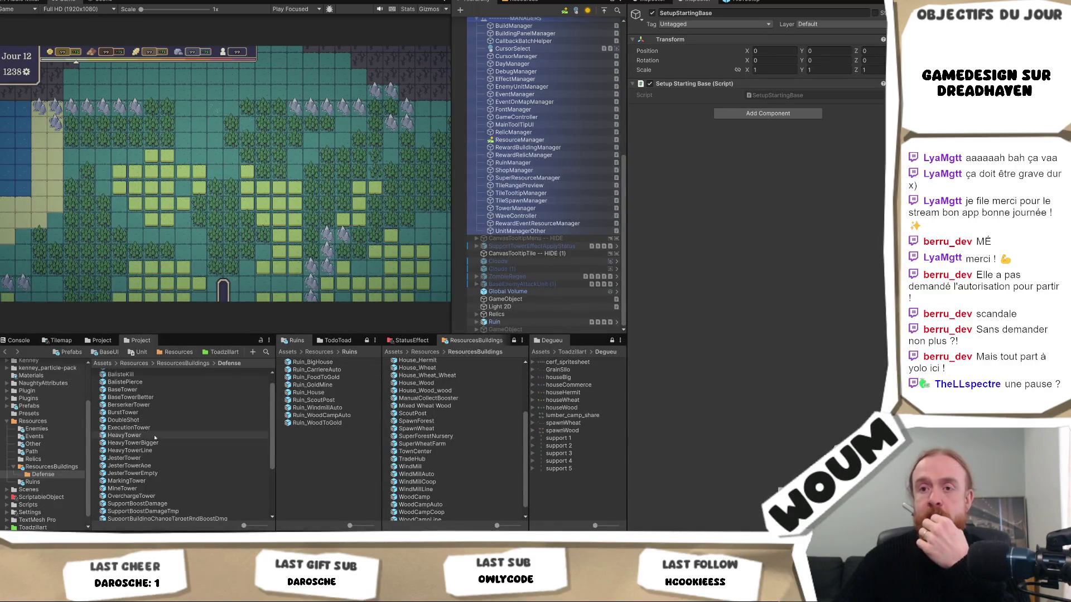
Open the TownCenter prefab from the ResourcesBuildings folder in the Project panel
{"action": "scroll", "coordinate": [160, 464], "scroll_direction": "down", "scroll_amount": 3}
{"action": "scroll", "coordinate": [158, 464], "scroll_direction": "up", "scroll_amount": 3}
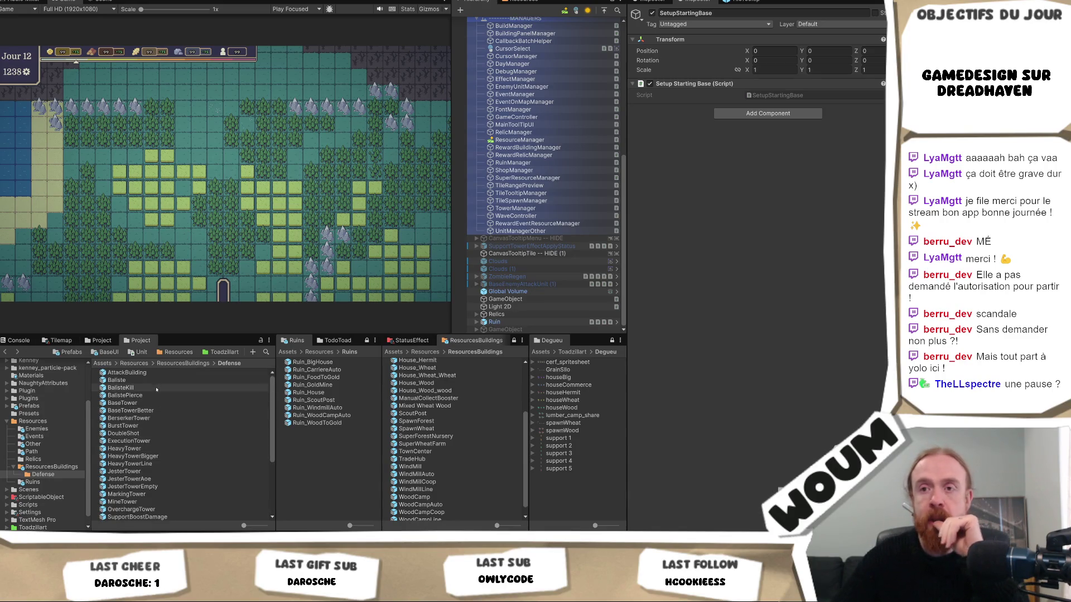
{"action": "left_click", "coordinate": [173, 364]}
{"action": "scroll", "coordinate": [154, 440], "scroll_direction": "down", "scroll_amount": 5}
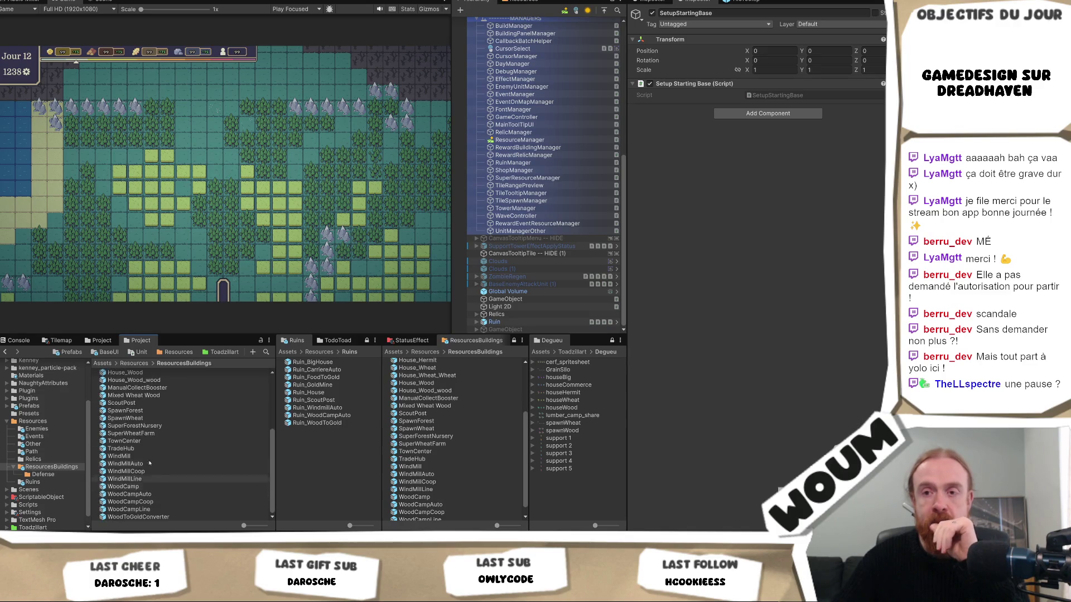
{"action": "double_click", "coordinate": [153, 441]}
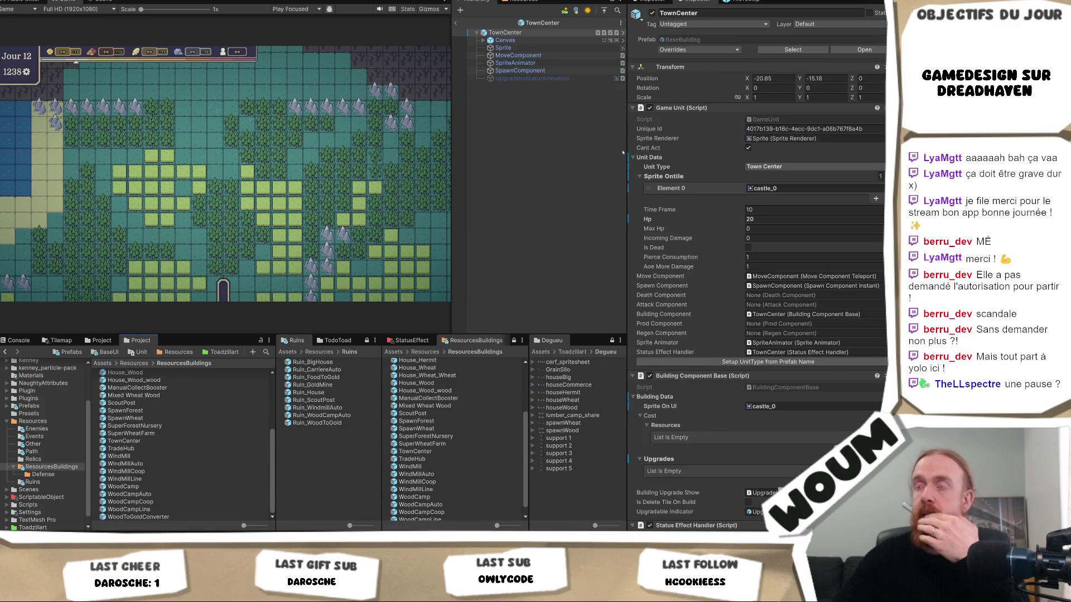